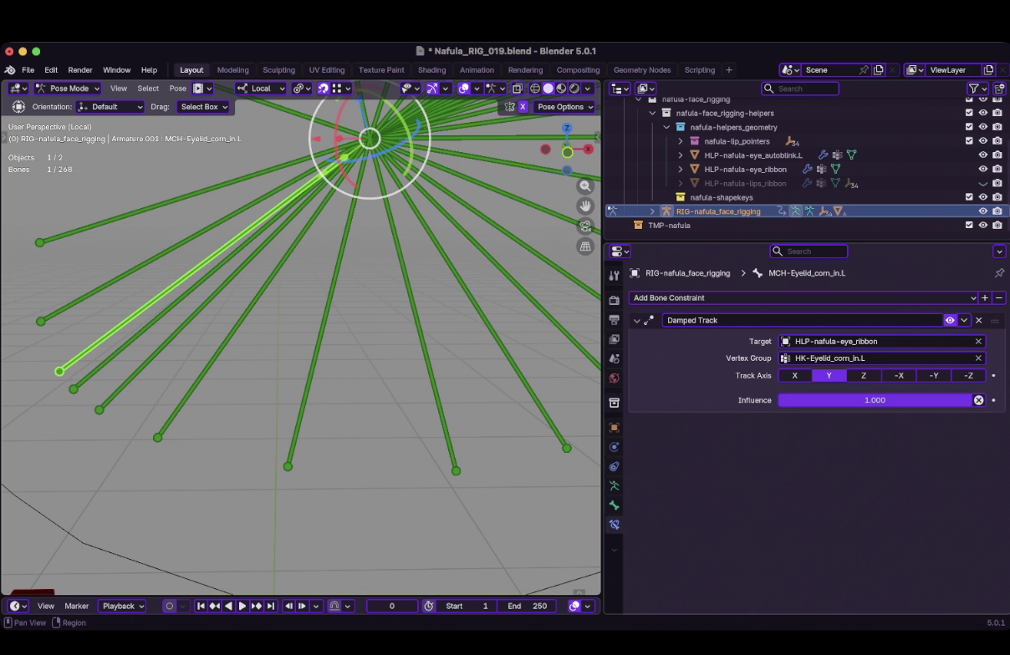
Switch the upp2 and upp3 Damped Track vertex groups to HK-Eyelid_low2.L and HK-Eyelid_low3.L.
{"action": "left_click", "coordinate": [40, 321]}
{"action": "left_click", "coordinate": [846, 358]}
{"action": "key", "text": "BackSpace"}
{"action": "key", "text": "BackSpace"}
{"action": "type", "text": "low"}
{"action": "key", "text": "Return"}
{"action": "middle_click_drag", "start_coordinate": [368, 334], "coordinate": [470, 436], "text": "shift"}
{"action": "left_click", "coordinate": [250, 373]}
{"action": "left_click", "coordinate": [851, 358]}
{"action": "key", "text": "BackSpace"}
{"action": "key", "text": "BackSpace"}
{"action": "key", "text": "BackSpace"}
{"action": "type", "text": "lo"}
{"action": "key", "text": "Return"}
Switch the upp4 and upp5 Damped Track vertex groups to HK-Eyelid_low4.L and HK-Eyelid_low5.L.
{"action": "middle_click_drag", "start_coordinate": [472, 241], "coordinate": [318, 301], "text": "shift"}
{"action": "left_click", "coordinate": [126, 328]}
{"action": "left_click", "coordinate": [846, 358]}
{"action": "key", "text": "BackSpace"}
{"action": "key", "text": "BackSpace"}
{"action": "key", "text": "BackSpace"}
{"action": "type", "text": "low"}
{"action": "key", "text": "Return"}
{"action": "left_click", "coordinate": [234, 187]}
{"action": "left_click", "coordinate": [851, 359]}
Change upp6's Damped Track vertex group to HK-Eyelid_low6.L and select the upp7 bone.
{"action": "key", "text": "BackSpace"}
{"action": "key", "text": "BackSpace"}
{"action": "key", "text": "BackSpace"}
{"action": "type", "text": "low"}
{"action": "key", "text": "Return"}
{"action": "scroll", "coordinate": [309, 334], "scroll_direction": "down", "scroll_amount": 3}
{"action": "left_click", "coordinate": [328, 266]}
{"action": "middle_click_drag", "start_coordinate": [327, 266], "coordinate": [290, 300], "text": "shift"}
{"action": "left_click", "coordinate": [846, 358]}
{"action": "key", "text": "BackSpace"}
{"action": "key", "text": "BackSpace"}
{"action": "key", "text": "BackSpace"}
{"action": "type", "text": "low"}
{"action": "left_click", "coordinate": [351, 291]}
Switch the upp7 and upp8 Damped Track vertex groups to HK-Eyelid_low7.L and HK-Eyelid_low8.L.
{"action": "left_click", "coordinate": [848, 358]}
{"action": "key", "text": "BackSpace"}
{"action": "key", "text": "BackSpace"}
{"action": "key", "text": "BackSpace"}
{"action": "type", "text": "low"}
{"action": "key", "text": "Return"}
{"action": "middle_click_drag", "start_coordinate": [300, 351], "coordinate": [275, 309]}
{"action": "left_click", "coordinate": [334, 248]}
{"action": "left_click", "coordinate": [838, 358]}
Switch the upp9 and upp10 Damped Track vertex groups to HK-Eyelid_low9.L and HK-Eyelid_low10.L.
{"action": "key", "text": "BackSpace"}
{"action": "key", "text": "BackSpace"}
{"action": "key", "text": "BackSpace"}
{"action": "type", "text": "low"}
{"action": "key", "text": "Return"}
{"action": "key", "text": "ctrl+v"}
{"action": "left_click", "coordinate": [838, 358]}
{"action": "left_click", "coordinate": [852, 358]}
{"action": "key", "text": "BackSpace"}
{"action": "key", "text": "BackSpace"}
{"action": "key", "text": "BackSpace"}
{"action": "type", "text": "low"}
{"action": "key", "text": "Return"}
{"action": "left_click", "coordinate": [393, 239]}
{"action": "key", "text": "ctrl+v"}
{"action": "left_click", "coordinate": [838, 358]}
{"action": "left_click", "coordinate": [838, 358]}
{"action": "key", "text": "BackSpace"}
{"action": "key", "text": "BackSpace"}
{"action": "key", "text": "BackSpace"}
{"action": "type", "text": "low"}
{"action": "key", "text": "Return"}
Check the outer-corner bone's Damped Track, orbit around the bone fan, and deselect all.
{"action": "left_click", "coordinate": [393, 246]}
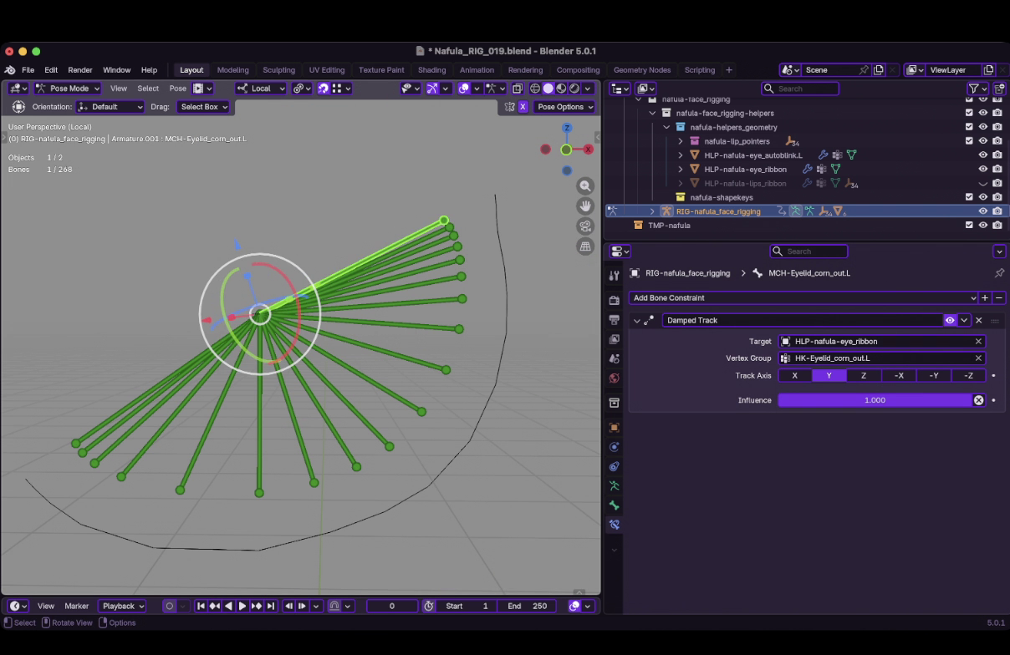
{"action": "scroll", "coordinate": [301, 351], "scroll_direction": "down", "scroll_amount": 2}
{"action": "mouse_move", "coordinate": [276, 351]}
{"action": "middle_mouse_down"}
{"action": "mouse_move", "coordinate": [343, 351]}
{"action": "mouse_move", "coordinate": [276, 376]}
{"action": "middle_mouse_up"}
{"action": "left_click", "coordinate": [301, 502]}
Save the rig as Nafula_RIG_019.blend with Ctrl+S.
{"action": "key", "text": "ctrl+s"}
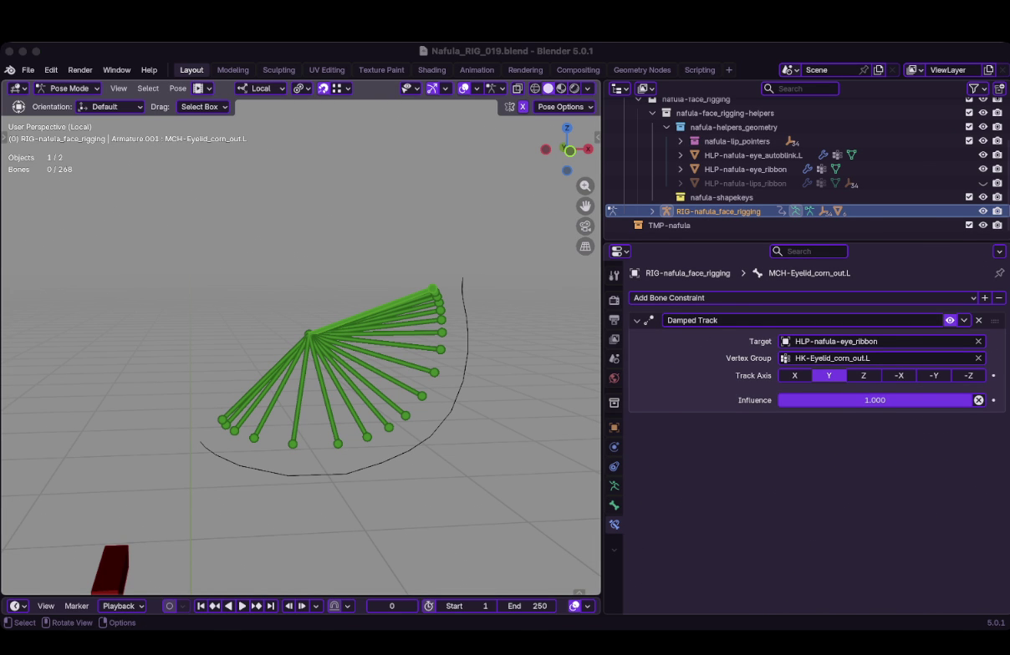
{"action": "key", "text": "ctrl"}
{"action": "key", "text": "super+Tab"}
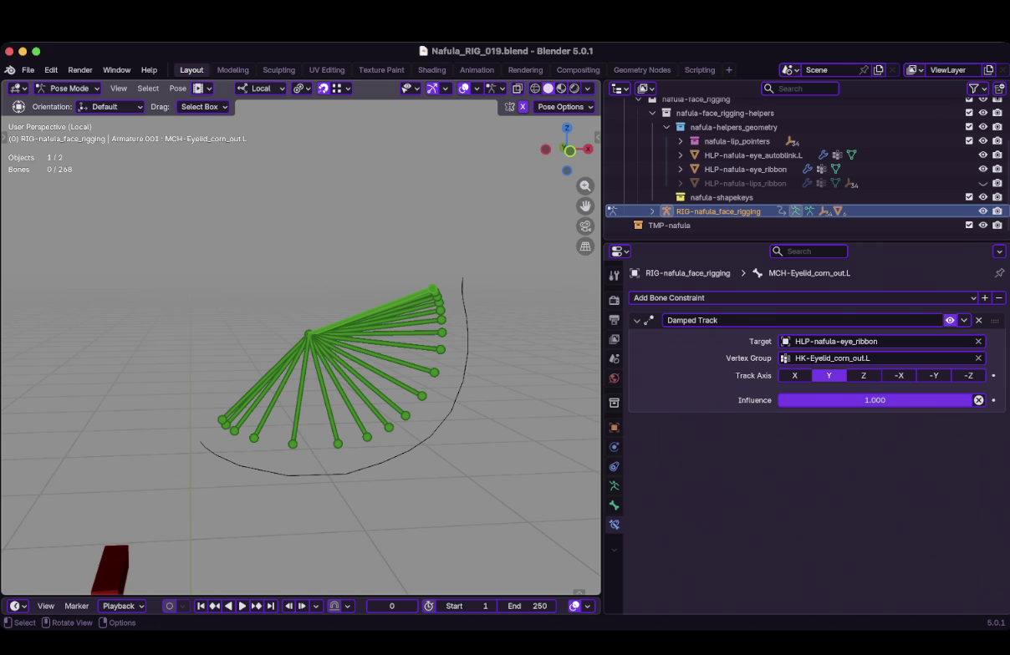
{"action": "key", "text": "shift"}
Zoom in and select MCH-Eyelid_corn_in.L to view its Damped Track on HLP-nafula-eye_ribbon.
{"action": "scroll", "coordinate": [301, 351], "scroll_direction": "up", "scroll_amount": 3}
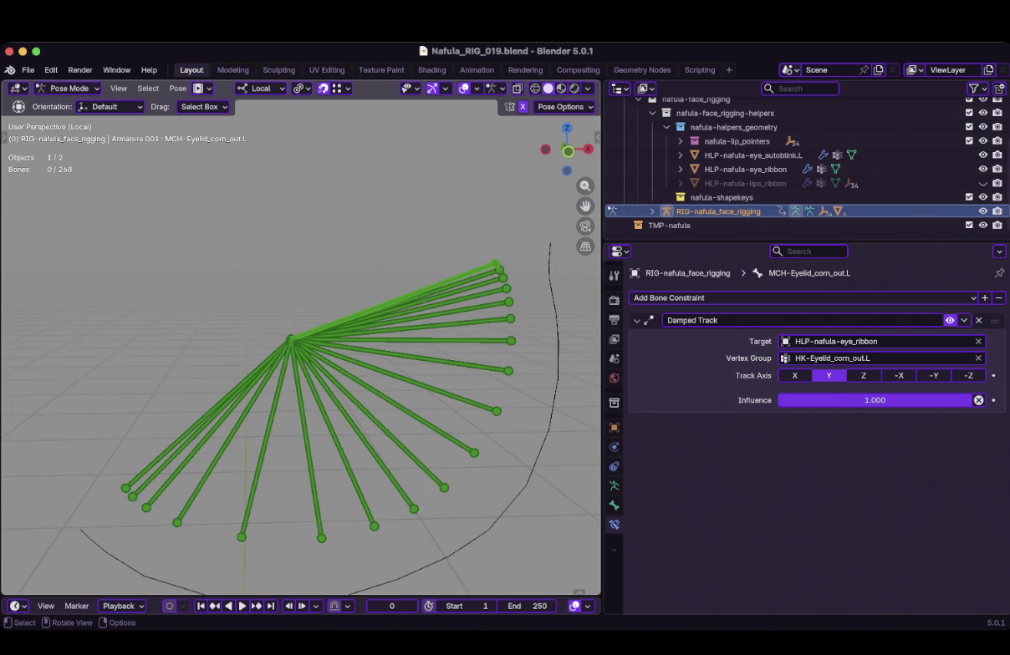
{"action": "left_click", "coordinate": [192, 428]}
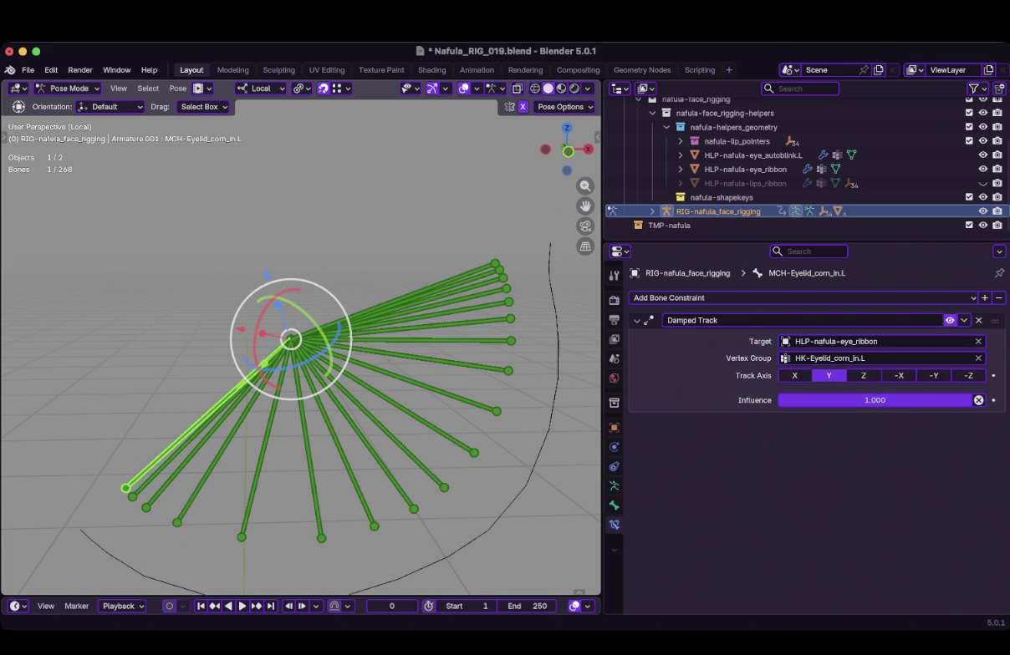
{"action": "scroll", "coordinate": [301, 351], "scroll_direction": "up", "scroll_amount": 1}
{"action": "scroll", "coordinate": [301, 351], "scroll_direction": "up", "scroll_amount": 2}
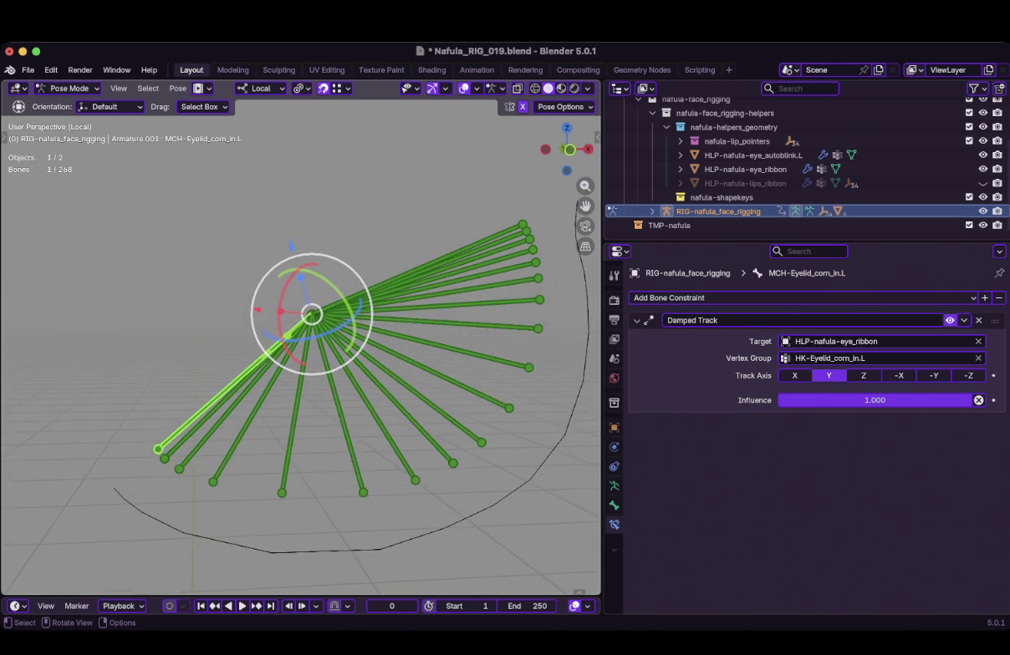
{"action": "scroll", "coordinate": [301, 351], "scroll_direction": "up", "scroll_amount": 2}
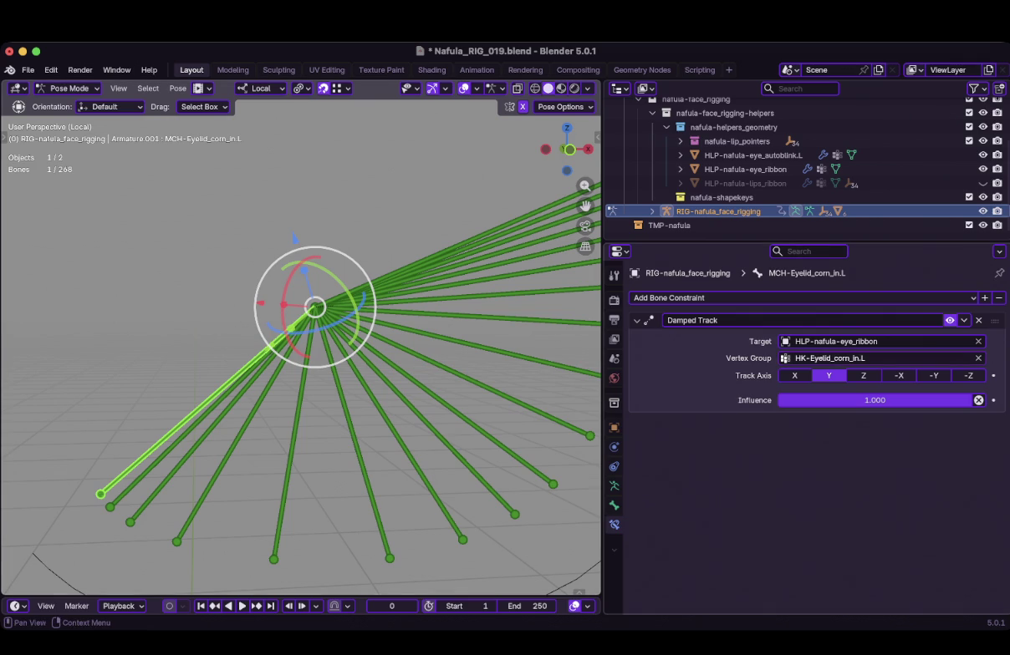
Select the outer-corner, upp7, upp3 and upp1 bones in turn to check their Damped Tracks.
{"action": "scroll", "coordinate": [334, 355], "scroll_direction": "down", "scroll_amount": 2}
{"action": "left_click", "coordinate": [511, 229]}
{"action": "left_click", "coordinate": [430, 202]}
{"action": "left_click", "coordinate": [193, 372]}
{"action": "left_click", "coordinate": [218, 407]}
Restore upp1's Damped Track vertex group to HK-Eyelid_upp1.L.
{"action": "left_click", "coordinate": [878, 358]}
{"action": "type", "text": "upp1"}
{"action": "key", "text": "Return"}
{"action": "key", "text": "alt+a"}
{"action": "left_click", "coordinate": [192, 419]}
{"action": "left_click", "coordinate": [192, 409]}
Duplicate upp1's Damped Track and aim Damped Track.001 at HLP-nafula-eye_autoblink.L.
{"action": "left_click", "coordinate": [964, 320]}
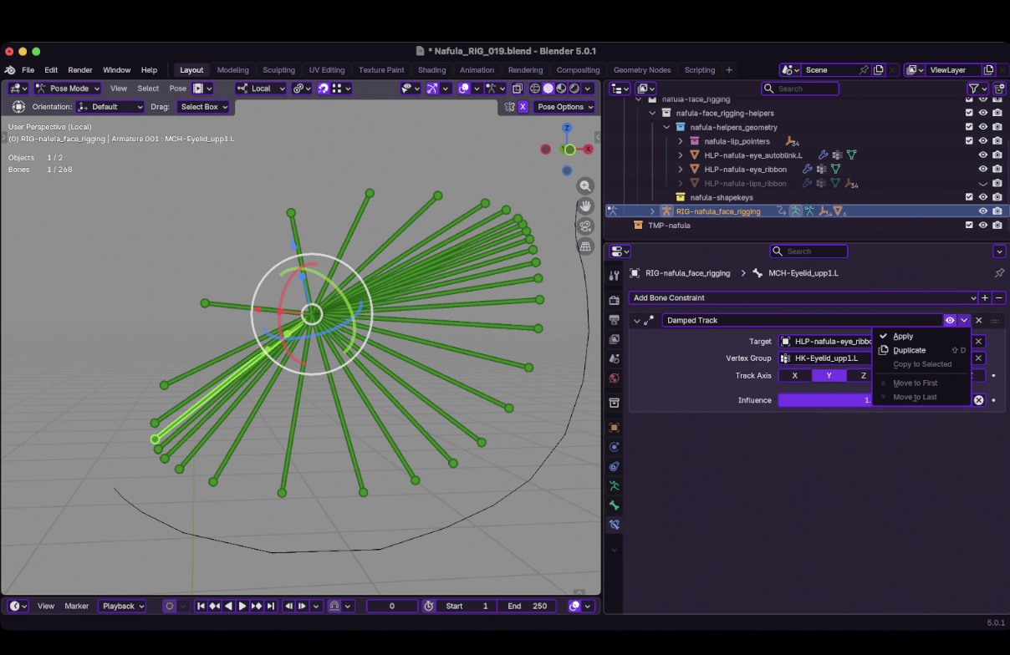
{"action": "key", "text": "shift+d"}
{"action": "left_click", "coordinate": [835, 444]}
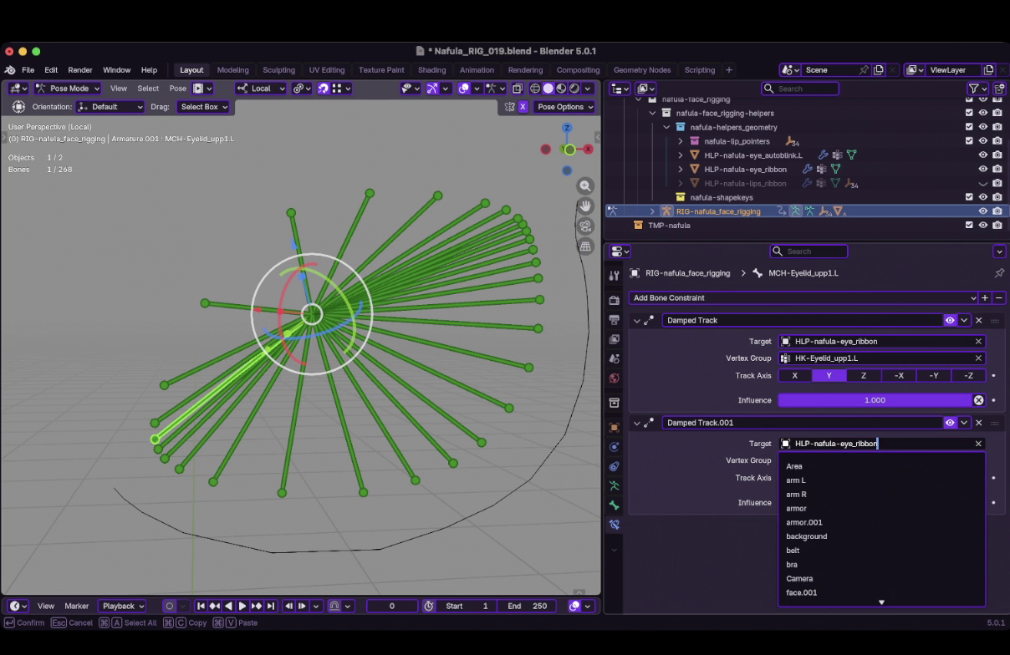
{"action": "key", "text": "ctrl+shift+Left"}
{"action": "type", "text": "autoblink"}
{"action": "key", "text": "Return"}
{"action": "left_click", "coordinate": [848, 460]}
{"action": "key", "text": "BackSpace"}
{"action": "key", "text": "BackSpace"}
{"action": "key", "text": "BackSpace"}
Set upp1's Damped Track.001 vertex group to HK-Eyelid_low1.L.
{"action": "type", "text": "lwo"}
{"action": "key", "text": "Return"}
{"action": "scroll", "coordinate": [301, 351], "scroll_direction": "up", "scroll_amount": 2}
{"action": "middle_click_drag", "start_coordinate": [315, 306], "coordinate": [391, 253], "text": "shift"}
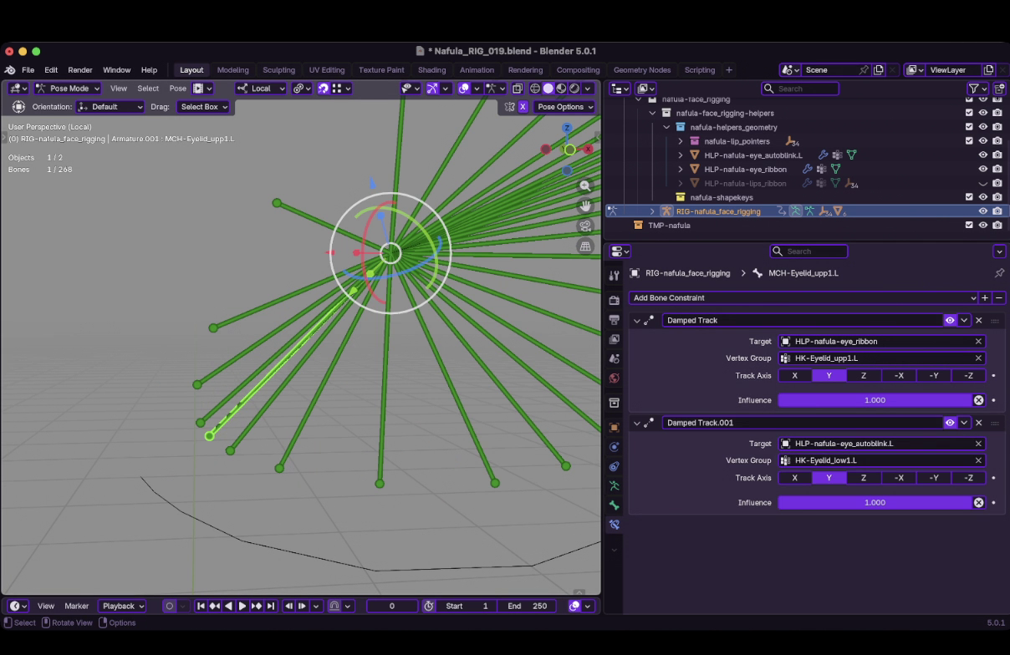
Give low1 and low2 a duplicated Damped Track targeting HLP-nafula-eye_autoblink.L.
{"action": "left_click", "coordinate": [251, 392]}
{"action": "key", "text": "shift+d"}
{"action": "left_click", "coordinate": [836, 444]}
{"action": "key", "text": "BackSpace"}
{"action": "key", "text": "BackSpace"}
{"action": "key", "text": "BackSpace"}
{"action": "key", "text": "BackSpace"}
{"action": "type", "text": "au"}
{"action": "key", "text": "Tab"}
{"action": "key", "text": "Return"}
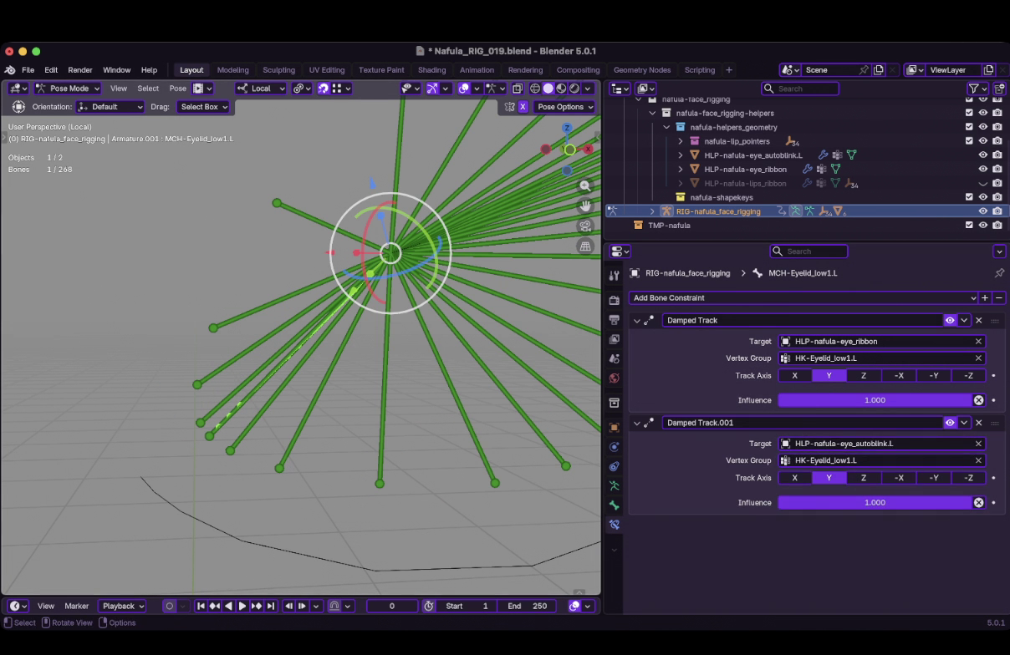
{"action": "left_click", "coordinate": [251, 425]}
{"action": "key", "text": "shift+d"}
{"action": "left_click", "coordinate": [836, 443]}
{"action": "type", "text": "autoblink"}
{"action": "key", "text": "Return"}
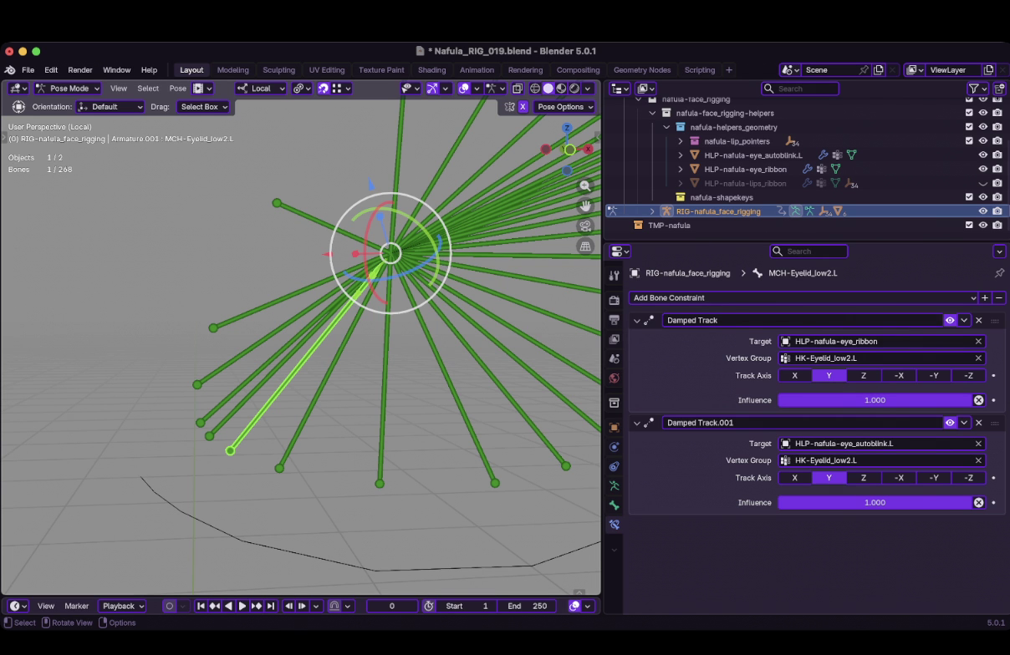
Give MCH-Eyelid_low3.L a duplicate Damped Track targeting HLP-nafula-eye_autoblink.L.
{"action": "left_click", "coordinate": [291, 443]}
{"action": "key", "text": "shift+d"}
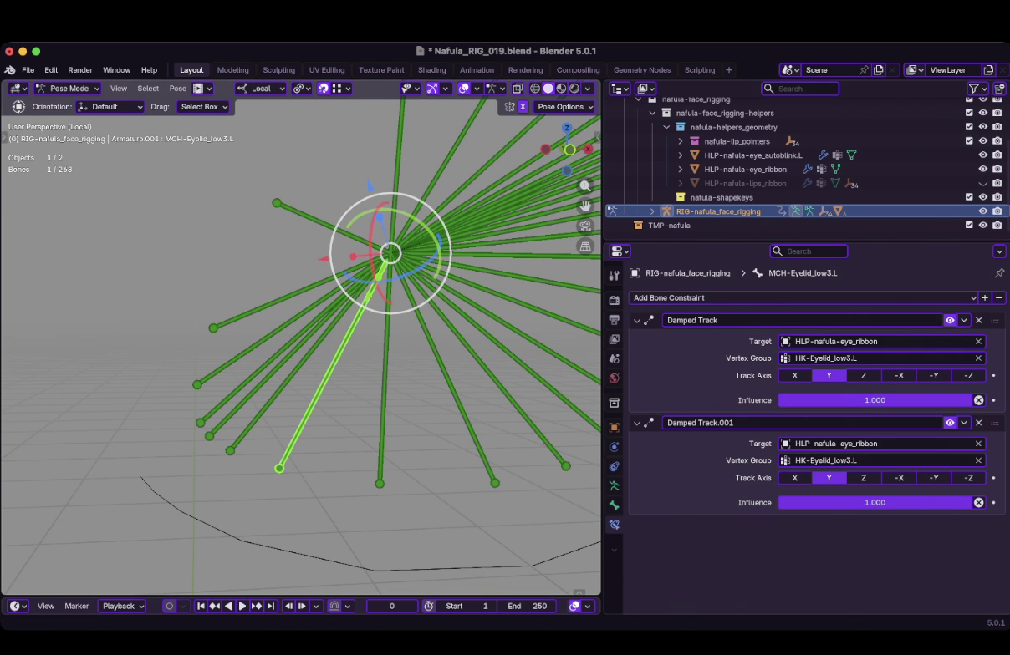
{"action": "left_click", "coordinate": [251, 425]}
{"action": "left_click", "coordinate": [309, 410]}
{"action": "left_click", "coordinate": [836, 444]}
{"action": "type", "text": "autoblink"}
{"action": "key", "text": "Return"}
Add the autoblink-targeted Damped Track copy to eyelid bones low4 and low5.
{"action": "left_click", "coordinate": [382, 418]}
{"action": "key", "text": "shift+d"}
{"action": "left_click", "coordinate": [835, 444]}
{"action": "key", "text": "super+v"}
{"action": "key", "text": "Return"}
{"action": "left_click", "coordinate": [457, 401]}
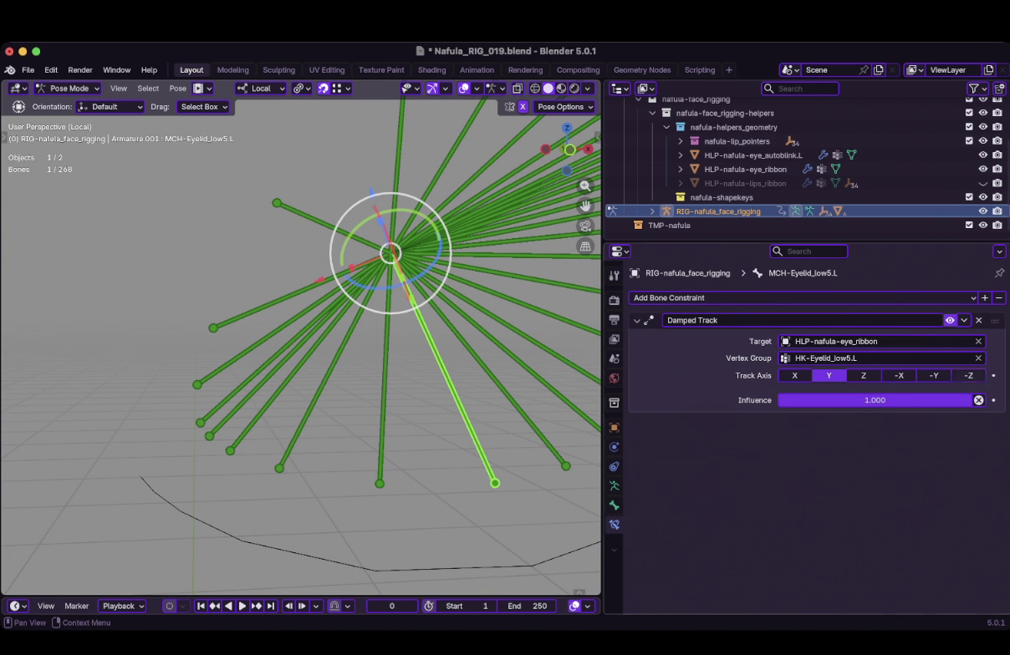
{"action": "key", "text": "shift+d"}
{"action": "left_click_drag", "start_coordinate": [752, 155], "coordinate": [877, 444]}
Add the autoblink-targeted Damped Track copy to eyelid bones low6 and low7.
{"action": "left_click", "coordinate": [510, 398]}
{"action": "left_click_drag", "start_coordinate": [752, 155], "coordinate": [878, 444]}
{"action": "left_click", "coordinate": [551, 451]}
{"action": "left_click_drag", "start_coordinate": [585, 205], "coordinate": [441, 228]}
{"action": "key", "text": "shift+d"}
{"action": "left_click", "coordinate": [698, 423]}
{"action": "left_click", "coordinate": [836, 443]}
{"action": "key", "text": "Return"}
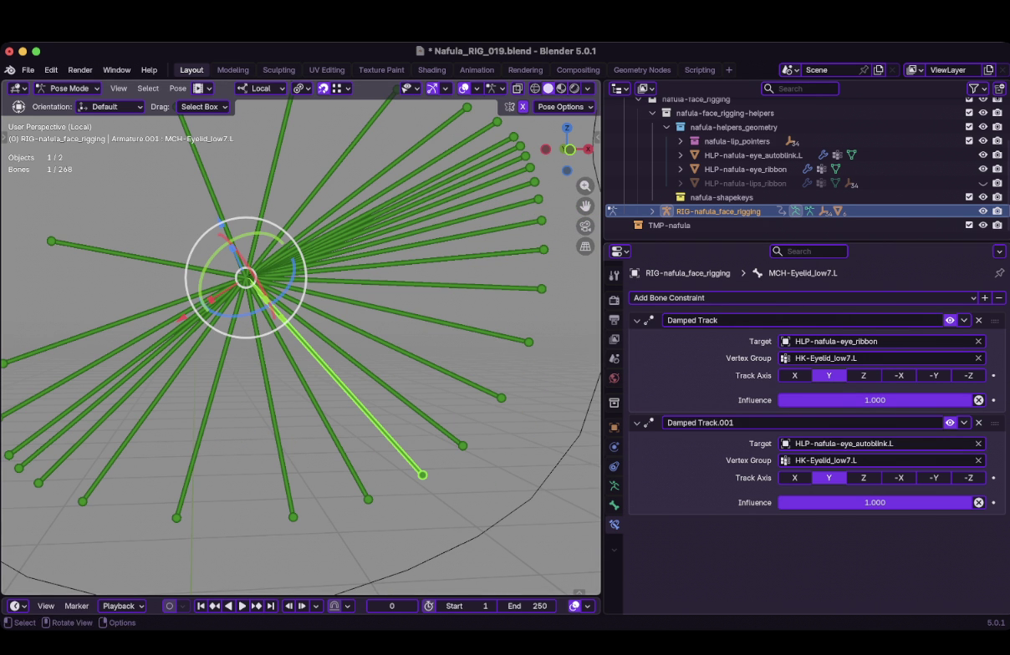
Add a Damped Track copy aimed at HLP-nafula-eye_autoblink.L to low8 and low9.
{"action": "left_click", "coordinate": [442, 430]}
{"action": "key", "text": "shift+d"}
{"action": "left_click", "coordinate": [836, 443]}
{"action": "left_click", "coordinate": [828, 473]}
{"action": "left_click", "coordinate": [502, 398]}
{"action": "key", "text": "shift+d"}
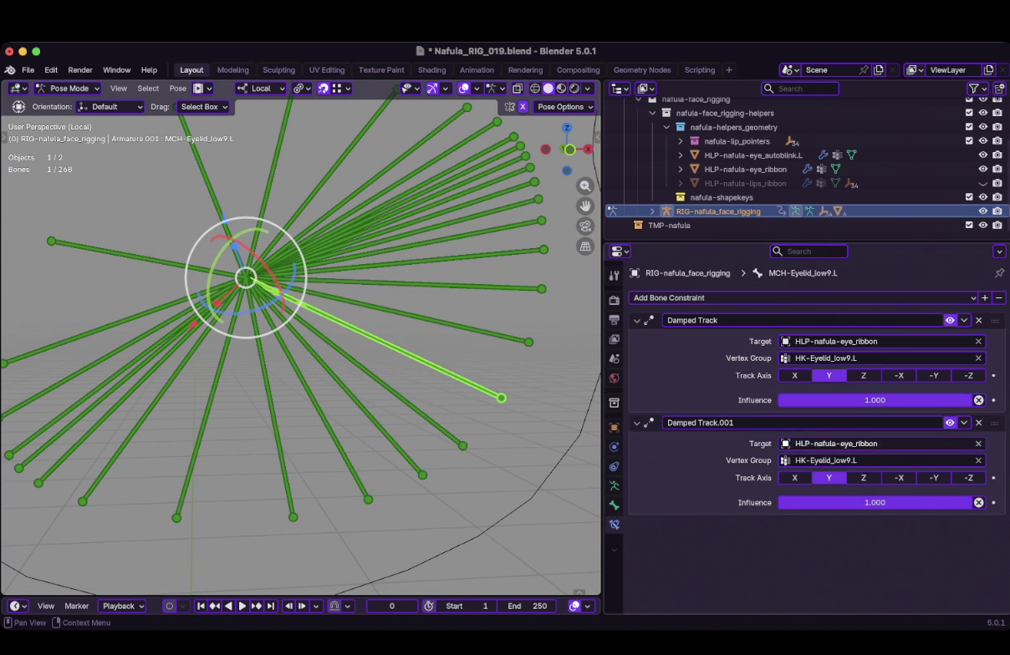
{"action": "left_click", "coordinate": [836, 444]}
{"action": "left_click", "coordinate": [828, 465]}
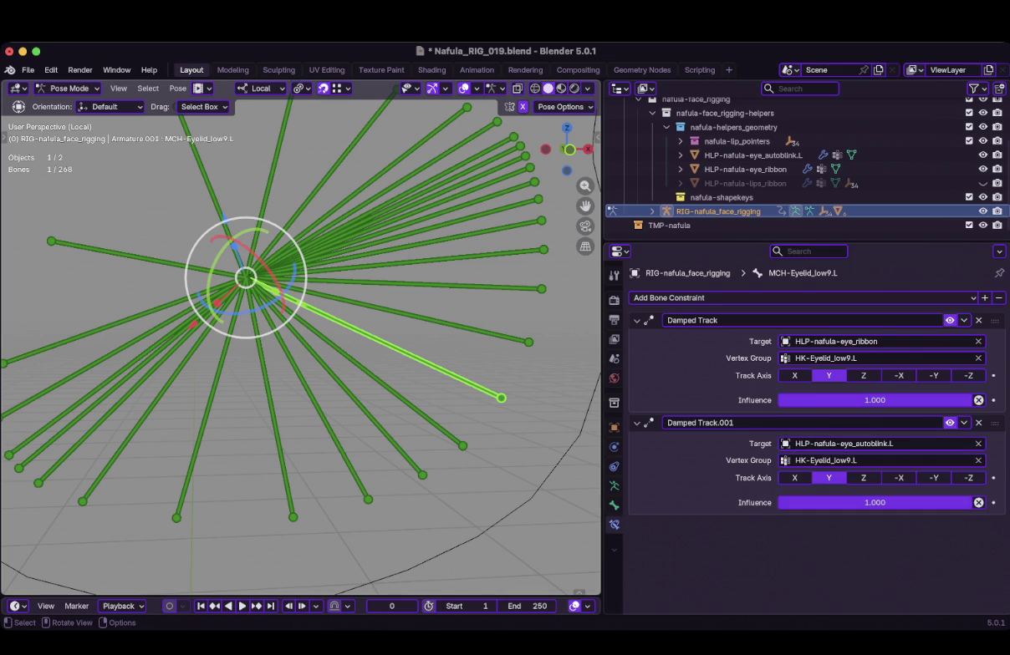
Add the autoblink-targeted Damped Track copy to MCH-Eyelid_low10.L and low11.L.
{"action": "left_click", "coordinate": [528, 342]}
{"action": "key", "text": "shift+d"}
{"action": "left_click", "coordinate": [539, 289]}
{"action": "left_click", "coordinate": [877, 443]}
{"action": "type", "text": "HLP-nafula-eye_autoblink.L"}
{"action": "key", "text": "Return"}
{"action": "middle_click_drag", "start_coordinate": [335, 351], "coordinate": [267, 360]}
Point the second Damped Track of low12, low13 and low14 at HLP-nafula-eye_autoblink.L.
{"action": "left_click", "coordinate": [478, 341]}
{"action": "key", "text": "ctrl+v"}
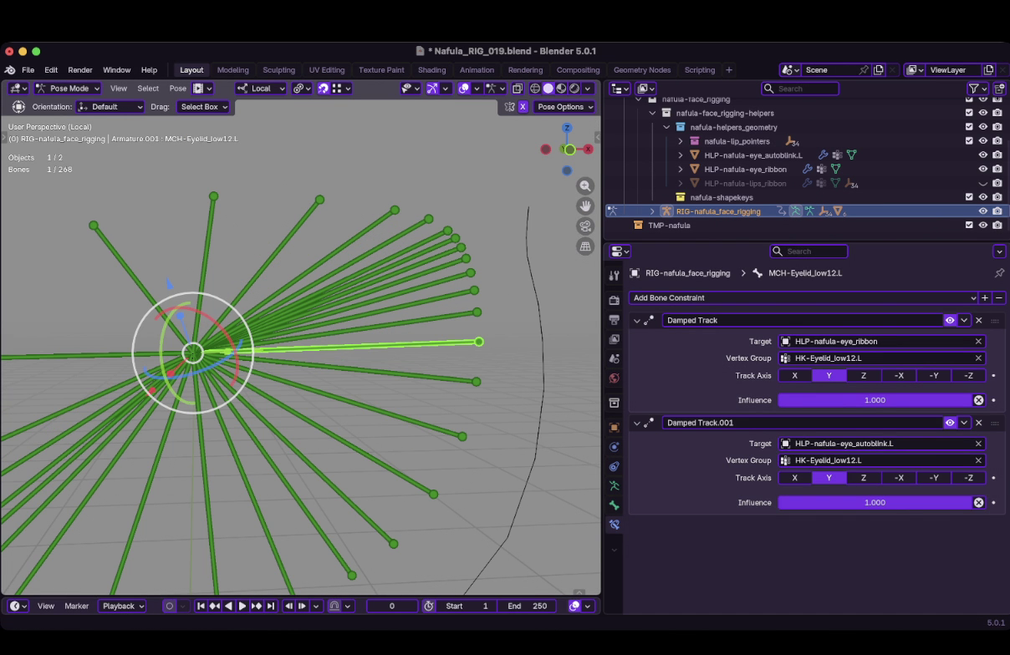
{"action": "left_click", "coordinate": [451, 315]}
{"action": "key", "text": "ctrl+v"}
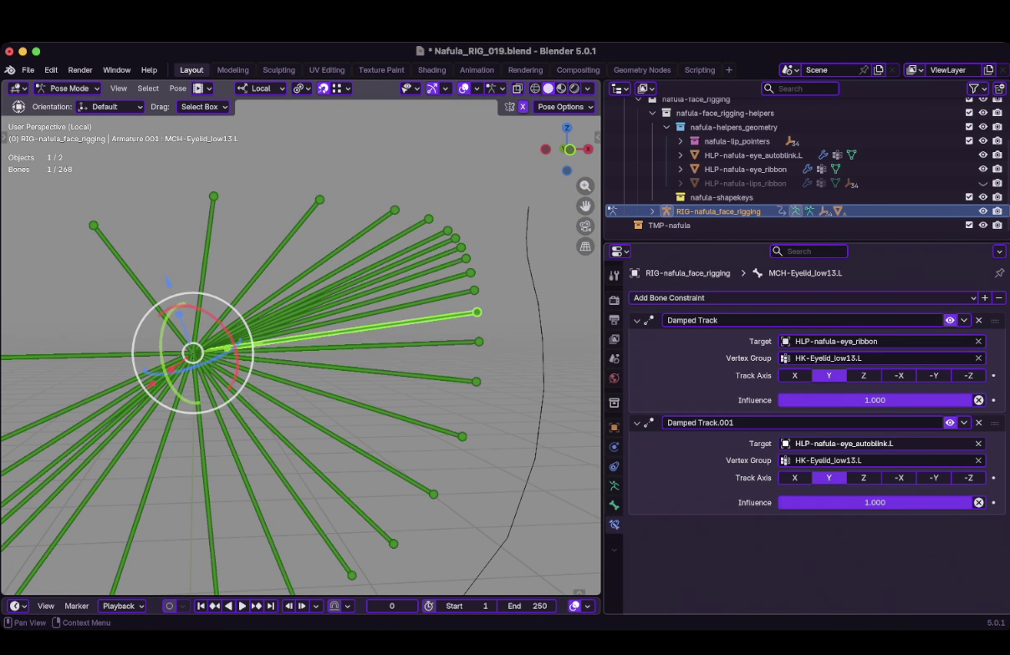
{"action": "left_click", "coordinate": [452, 294]}
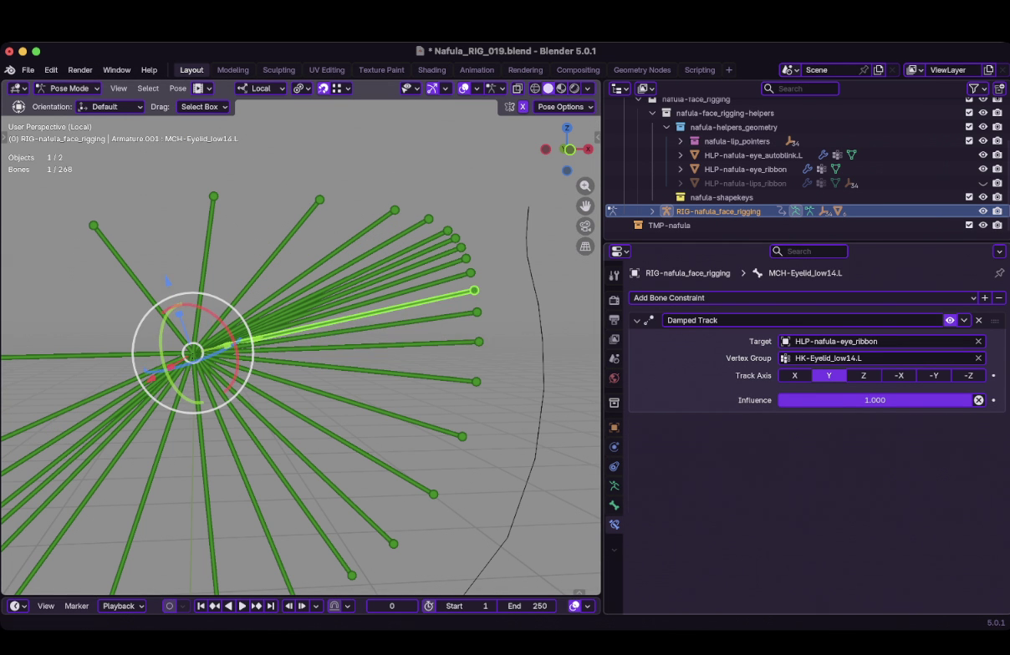
{"action": "key", "text": "shift+d"}
{"action": "left_click", "coordinate": [878, 443]}
{"action": "key", "text": "ctrl+v"}
{"action": "key", "text": "Return"}
Add the autoblink-targeted Damped Track copy to MCH-Eyelid_low15.L and low16.L.
{"action": "left_click", "coordinate": [443, 280]}
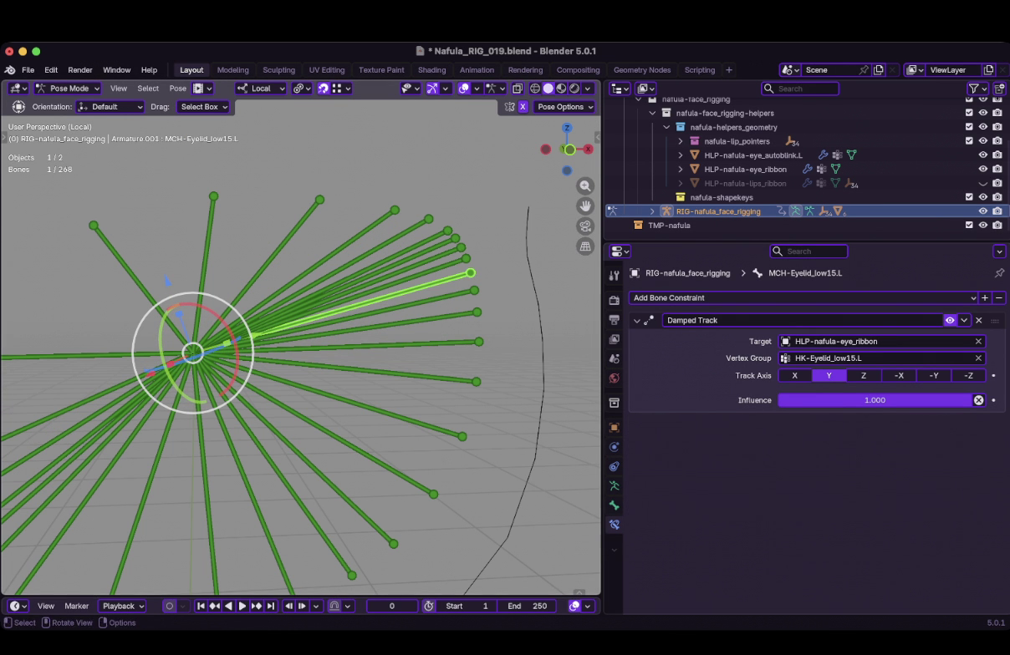
{"action": "key", "text": "shift+d"}
{"action": "key", "text": "ctrl+v"}
{"action": "left_click", "coordinate": [466, 259]}
{"action": "left_click", "coordinate": [835, 444]}
{"action": "key", "text": "ctrl+v"}
{"action": "key", "text": "Return"}
Target HLP-nafula-eye_autoblink.L with second Damped Tracks on low17 and corn_out.
{"action": "left_click", "coordinate": [326, 299]}
{"action": "left_click", "coordinate": [836, 443]}
{"action": "type", "text": "HLP-nafula-eye_autoblink.L"}
{"action": "key", "text": "Return"}
{"action": "left_click", "coordinate": [326, 295]}
{"action": "left_click", "coordinate": [801, 297]}
{"action": "left_click", "coordinate": [836, 444]}
{"action": "type", "text": "HLP-nafula-eye_autoblink.L"}
{"action": "key", "text": "Return"}
Give upp10 an autoblink Damped Track copy with vertex group HK-Eyelid_low10.L.
{"action": "left_click", "coordinate": [401, 253]}
{"action": "key", "text": "shift+d"}
{"action": "key", "text": "ctrl+v"}
{"action": "left_click", "coordinate": [877, 460]}
{"action": "left_click", "coordinate": [847, 461]}
{"action": "key", "text": "BackSpace"}
{"action": "key", "text": "BackSpace"}
{"action": "key", "text": "BackSpace"}
{"action": "type", "text": "low"}
{"action": "key", "text": "Return"}
Check the constraints on MCH-Eyelid_low16.L and low17.L.
{"action": "scroll", "coordinate": [301, 351], "scroll_direction": "up", "scroll_amount": 2}
{"action": "left_click", "coordinate": [502, 236]}
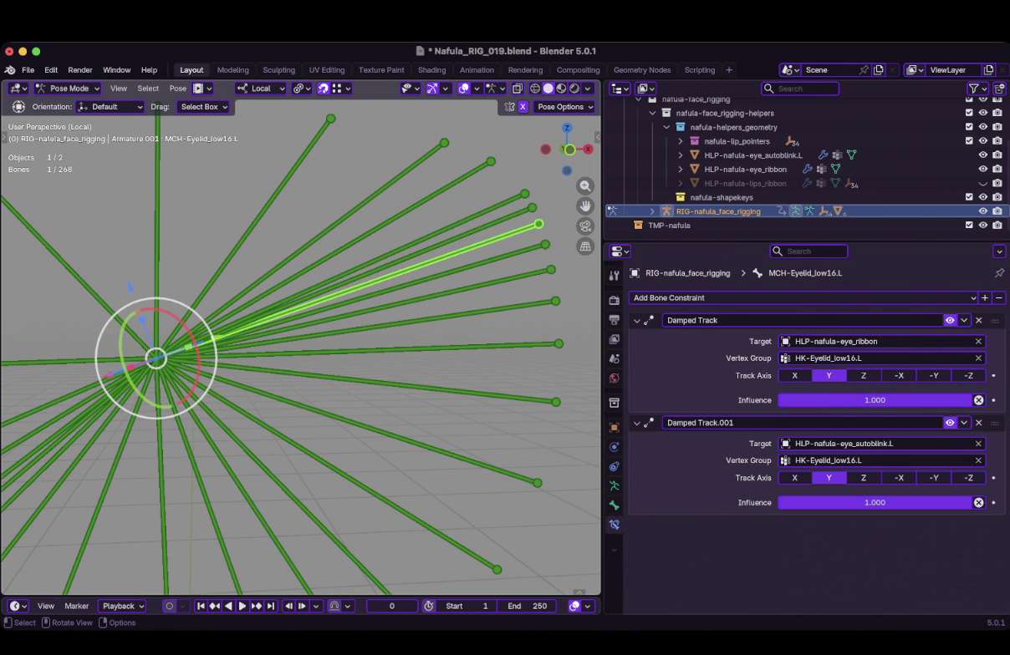
{"action": "left_click", "coordinate": [501, 219]}
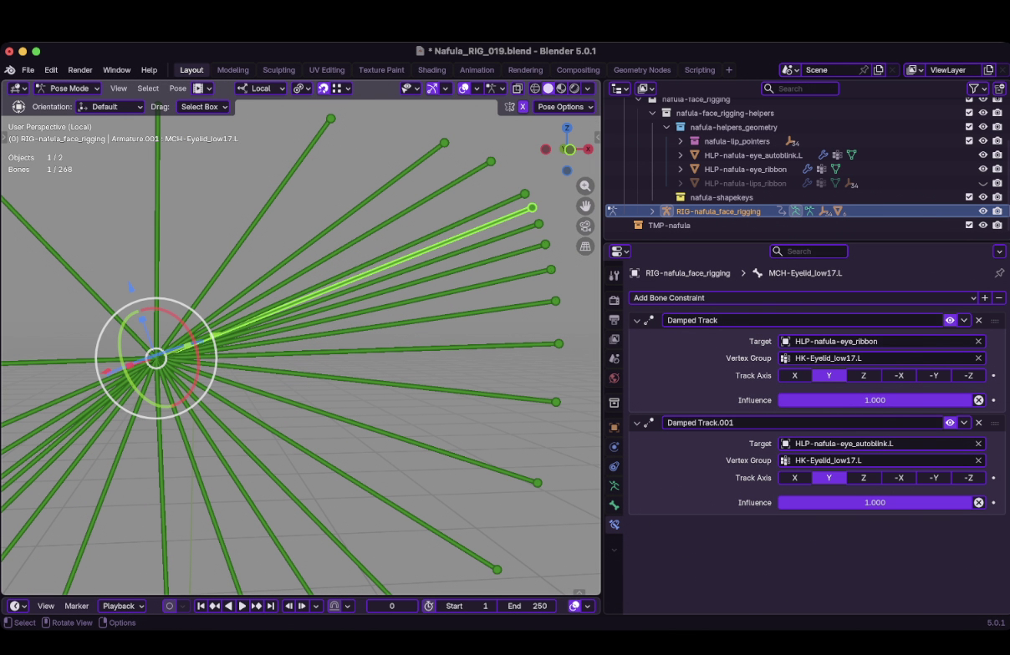
{"action": "left_click", "coordinate": [501, 204]}
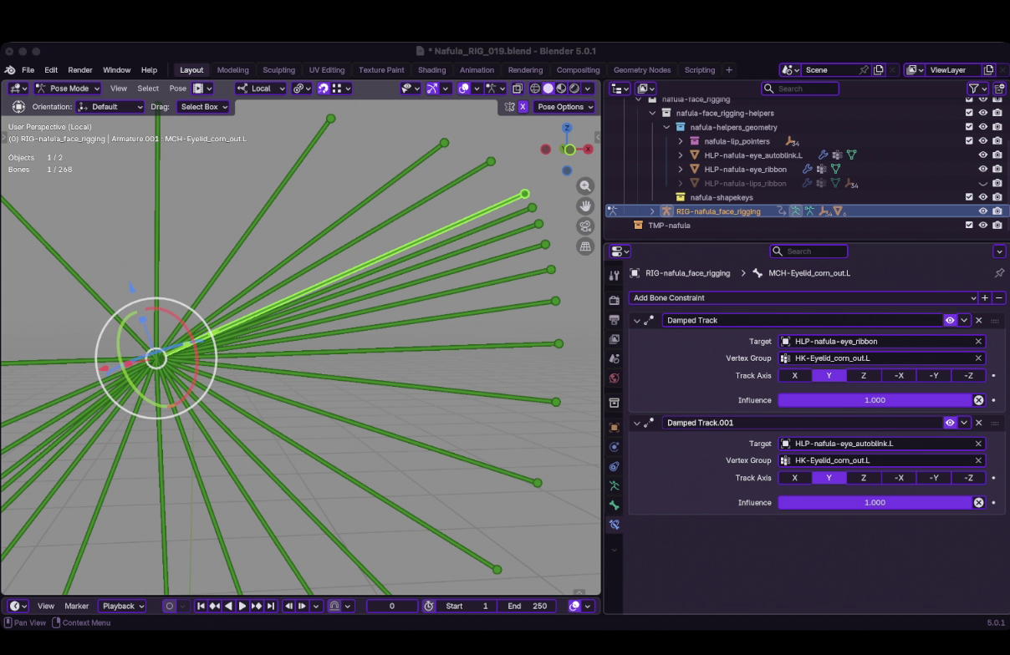
Delete corn_out's second Damped Track; give upp9 an autoblink copy using HK-Eyelid_low9.L.
{"action": "left_click", "coordinate": [978, 423]}
{"action": "left_click", "coordinate": [468, 174]}
{"action": "key", "text": "shift+d"}
{"action": "left_click_drag", "start_coordinate": [765, 154], "coordinate": [877, 444]}
{"action": "left_click", "coordinate": [851, 460]}
{"action": "key", "text": "BackSpace"}
{"action": "key", "text": "BackSpace"}
{"action": "key", "text": "BackSpace"}
{"action": "type", "text": "low"}
{"action": "key", "text": "Return"}
Give MCH-Eyelid_upp8.L a Damped Track copy with vertex group HK-Eyelid_low8.L.
{"action": "left_click", "coordinate": [334, 225]}
{"action": "key", "text": "shift+d"}
{"action": "left_click", "coordinate": [846, 461]}
{"action": "key", "text": "BackSpace"}
{"action": "key", "text": "BackSpace"}
{"action": "key", "text": "BackSpace"}
{"action": "type", "text": "low"}
{"action": "key", "text": "Return"}
Target upp7's Damped Track copy at the autoblink helper with vertex group HK-Eyelid_low7.L.
{"action": "left_click", "coordinate": [251, 230]}
{"action": "left_click_drag", "start_coordinate": [752, 154], "coordinate": [877, 443]}
{"action": "left_click", "coordinate": [842, 461]}
{"action": "key", "text": "BackSpace"}
{"action": "key", "text": "BackSpace"}
{"action": "type", "text": "low"}
{"action": "key", "text": "Return"}
Give upp6 an autoblink-targeted Damped Track copy using vertex group HK-Eyelid_low6.L.
{"action": "mouse_move", "coordinate": [156, 359]}
{"action": "middle_mouse_down", "text": "shift"}
{"action": "mouse_move", "coordinate": [398, 393]}
{"action": "mouse_move", "coordinate": [203, 413]}
{"action": "middle_mouse_up", "text": "shift"}
{"action": "left_click", "coordinate": [418, 284]}
{"action": "key", "text": "shift+d"}
{"action": "left_click", "coordinate": [844, 444]}
{"action": "type", "text": "autoblink"}
{"action": "key", "text": "Return"}
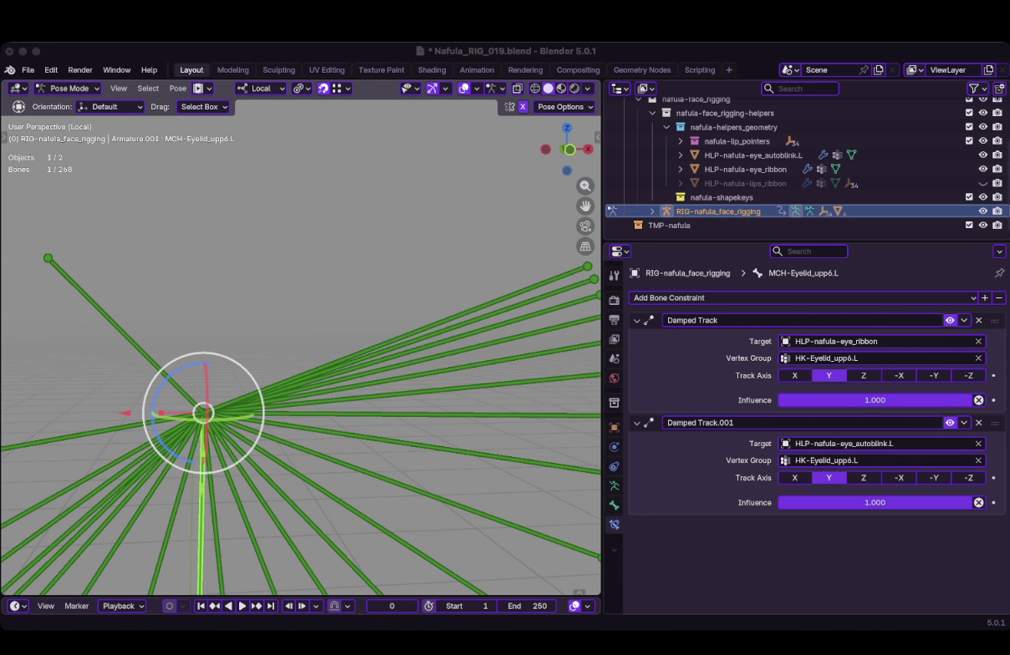
{"action": "left_click", "coordinate": [847, 460]}
{"action": "key", "text": "BackSpace"}
{"action": "key", "text": "BackSpace"}
{"action": "key", "text": "BackSpace"}
{"action": "type", "text": "low"}
{"action": "key", "text": "Return"}
Give upp5 an autoblink-targeted Damped Track copy using vertex group HK-Eyelid_low5.L.
{"action": "left_click", "coordinate": [100, 310]}
{"action": "key", "text": "shift+d"}
{"action": "left_click_drag", "start_coordinate": [752, 155], "coordinate": [869, 443]}
{"action": "left_click", "coordinate": [843, 461]}
{"action": "key", "text": "BackSpace"}
{"action": "key", "text": "BackSpace"}
{"action": "key", "text": "BackSpace"}
{"action": "type", "text": "low"}
{"action": "key", "text": "Return"}
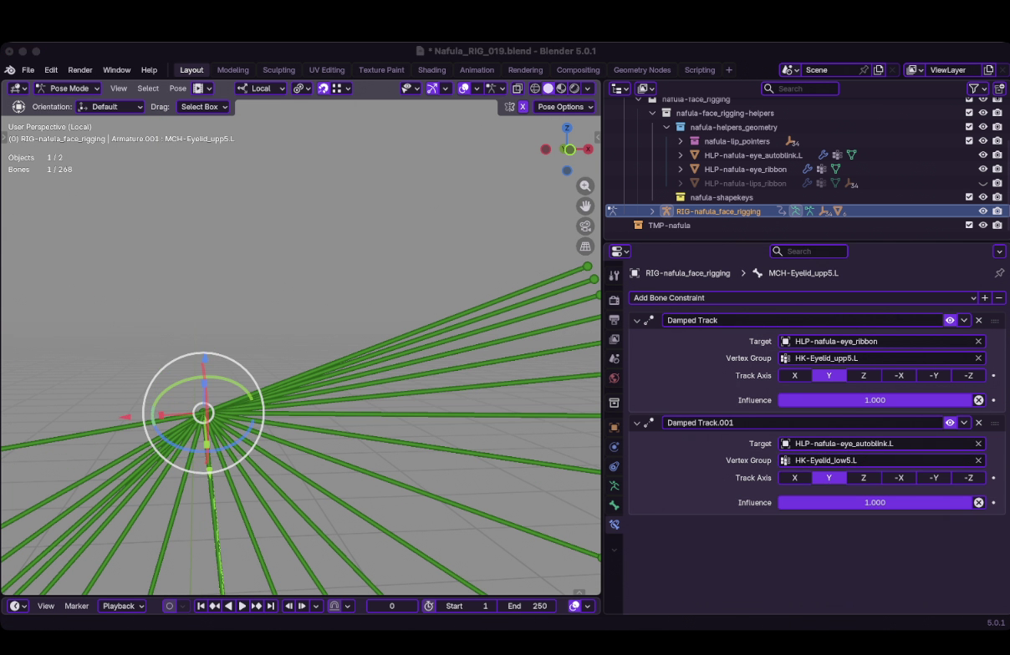
Target upp4's Damped Track copy at the autoblink helper with vertex group HK-Eyelid_low4.L.
{"action": "middle_click_drag", "start_coordinate": [250, 376], "coordinate": [451, 224], "text": "shift"}
{"action": "middle_click_drag", "start_coordinate": [404, 261], "coordinate": [342, 276], "text": "shift"}
{"action": "left_click", "coordinate": [126, 247]}
{"action": "left_click_drag", "start_coordinate": [752, 155], "coordinate": [878, 443]}
{"action": "left_click", "coordinate": [838, 461]}
{"action": "key", "text": "BackSpace"}
{"action": "key", "text": "BackSpace"}
Give upp3 a Damped Track on HLP-nafula-eye_autoblink.L with vertex group HK-Eyelid_low3.L.
{"action": "key", "text": "BackSpace"}
{"action": "type", "text": "low"}
{"action": "key", "text": "Return"}
{"action": "left_click", "coordinate": [125, 361]}
{"action": "left_click", "coordinate": [878, 443]}
{"action": "type", "text": "HLP-nafula-eye_autoblink.L"}
{"action": "key", "text": "Return"}
{"action": "left_click", "coordinate": [848, 460]}
Give upp2 an autoblink-targeted Damped Track copy using vertex group HK-Eyelid_low2.L.
{"action": "key", "text": "BackSpace"}
{"action": "key", "text": "BackSpace"}
{"action": "key", "text": "BackSpace"}
{"action": "type", "text": "low"}
{"action": "key", "text": "Return"}
{"action": "mouse_move", "coordinate": [335, 351]}
{"action": "middle_mouse_down"}
{"action": "mouse_move", "coordinate": [301, 351]}
{"action": "mouse_move", "coordinate": [301, 343]}
{"action": "middle_mouse_up"}
{"action": "left_click", "coordinate": [192, 329]}
{"action": "scroll", "coordinate": [300, 351], "scroll_direction": "up", "scroll_amount": 2}
{"action": "key", "text": "shift+d"}
{"action": "left_click", "coordinate": [877, 443]}
{"action": "left_click", "coordinate": [836, 477]}
{"action": "left_click", "coordinate": [836, 460]}
{"action": "left_click", "coordinate": [845, 460]}
{"action": "key", "text": "BackSpace"}
{"action": "key", "text": "BackSpace"}
{"action": "key", "text": "BackSpace"}
{"action": "type", "text": "low"}
{"action": "key", "text": "Return"}
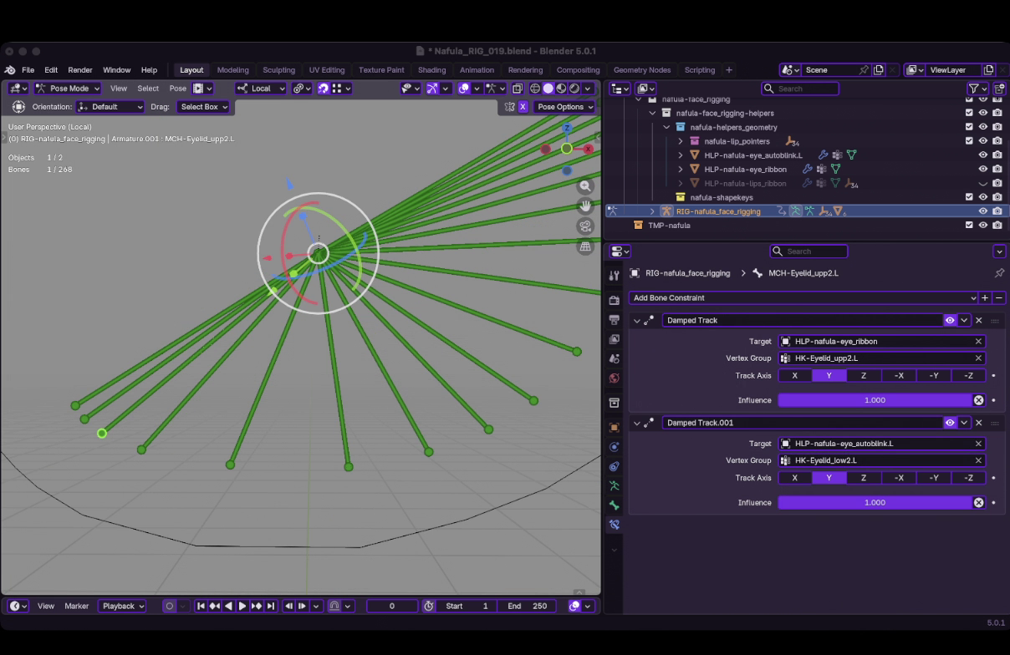
In Object Mode, set the HLP-nafula-eye_autoblink.L curve's Blink Height shape key to 0.500.
{"action": "left_click", "coordinate": [77, 404]}
{"action": "scroll", "coordinate": [301, 334], "scroll_direction": "down", "scroll_amount": 2}
{"action": "scroll", "coordinate": [299, 336], "scroll_direction": "down", "scroll_amount": 2}
{"action": "key", "text": "ctrl+Tab"}
{"action": "left_click", "coordinate": [752, 154]}
{"action": "left_click", "coordinate": [613, 525]}
{"action": "left_click_drag", "start_coordinate": [835, 586], "coordinate": [881, 587]}
Reselect the face rig in Pose Mode and select all the eyelid bones.
{"action": "middle_click_drag", "start_coordinate": [334, 377], "coordinate": [376, 351]}
{"action": "left_click", "coordinate": [435, 278]}
{"action": "key", "text": "ctrl+Tab"}
{"action": "key", "text": "a"}
{"action": "middle_click_drag", "start_coordinate": [334, 318], "coordinate": [334, 326], "text": "shift"}
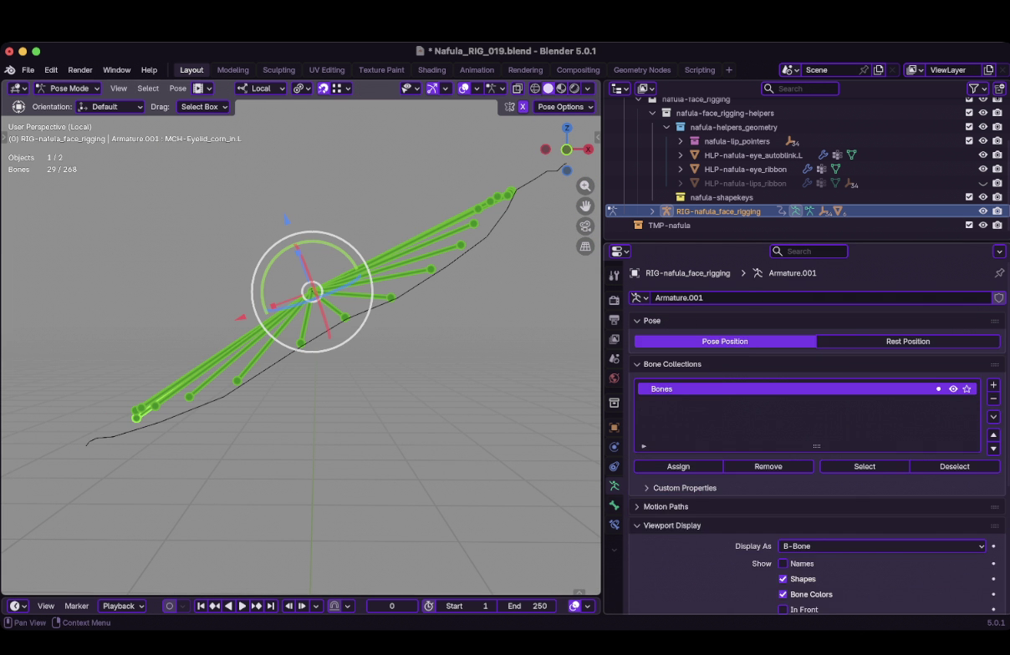
Select MCH-Eyelid_upp4.L and lower its Damped Track.001 influence to 0 in Bone Constraints.
{"action": "left_click", "coordinate": [614, 525]}
{"action": "left_click", "coordinate": [201, 388], "text": "shift"}
{"action": "left_click_drag", "start_coordinate": [602, 418], "coordinate": [603, 418]}
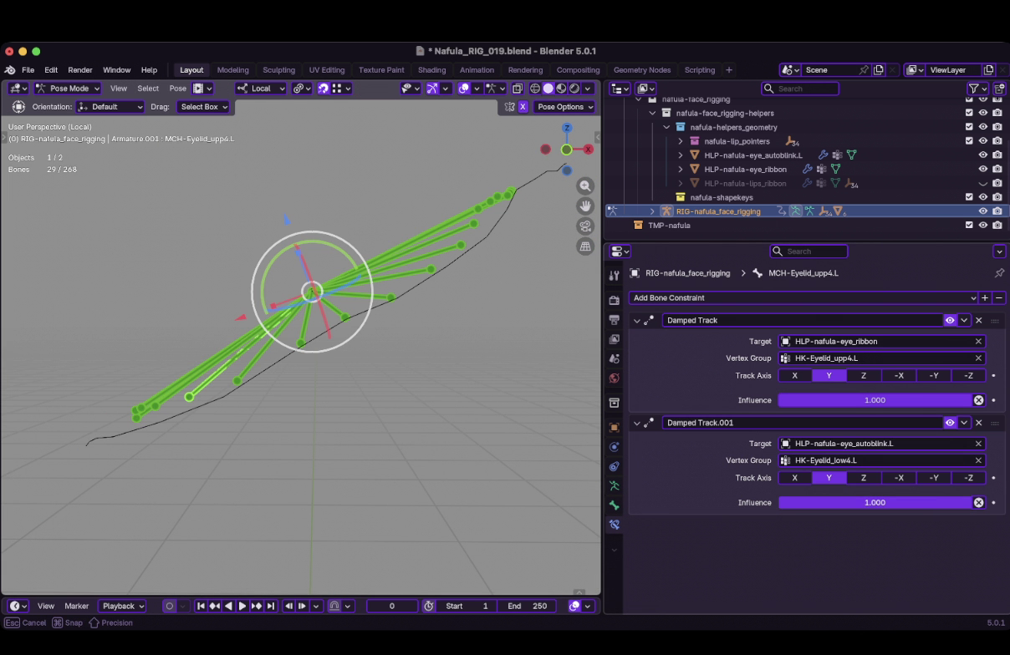
{"action": "left_click_drag", "start_coordinate": [969, 502], "coordinate": [779, 502]}
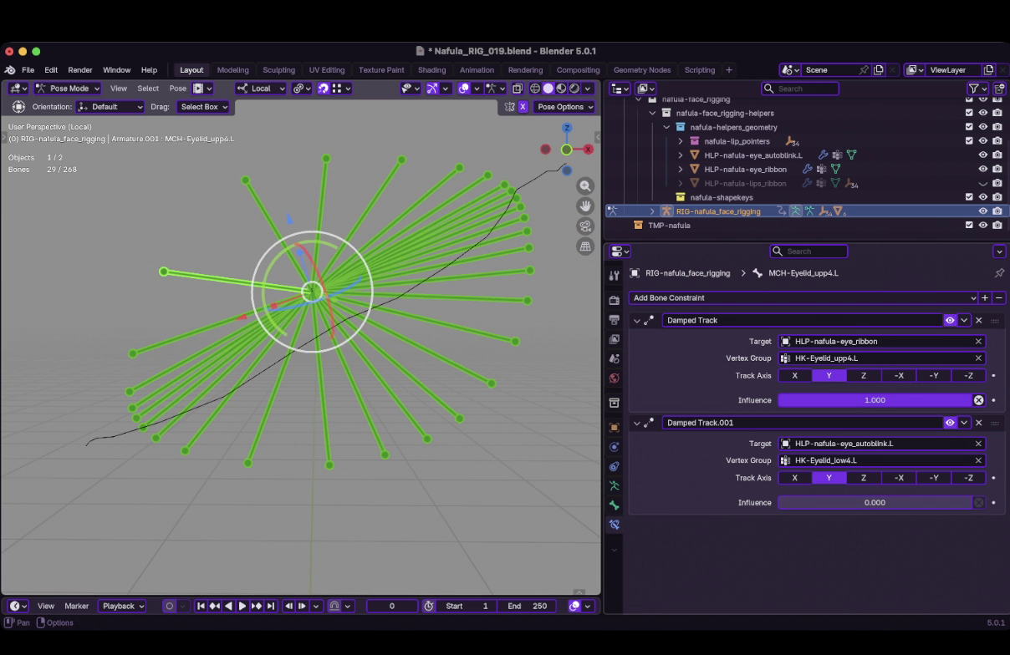
On the full head, test Damped Track.001 at 1 and back to 0, then save Nafula_RIG_019.blend.
{"action": "key", "text": "KP_Divide"}
{"action": "left_click_drag", "start_coordinate": [786, 502], "coordinate": [969, 502]}
{"action": "mouse_move", "coordinate": [251, 377]}
{"action": "middle_mouse_down"}
{"action": "mouse_move", "coordinate": [351, 376]}
{"action": "mouse_move", "coordinate": [300, 418]}
{"action": "mouse_move", "coordinate": [393, 410]}
{"action": "mouse_move", "coordinate": [318, 401]}
{"action": "middle_mouse_up"}
{"action": "left_click_drag", "start_coordinate": [874, 503], "coordinate": [781, 502]}
{"action": "key", "text": "alt+a"}
{"action": "key", "text": "ctrl+s"}
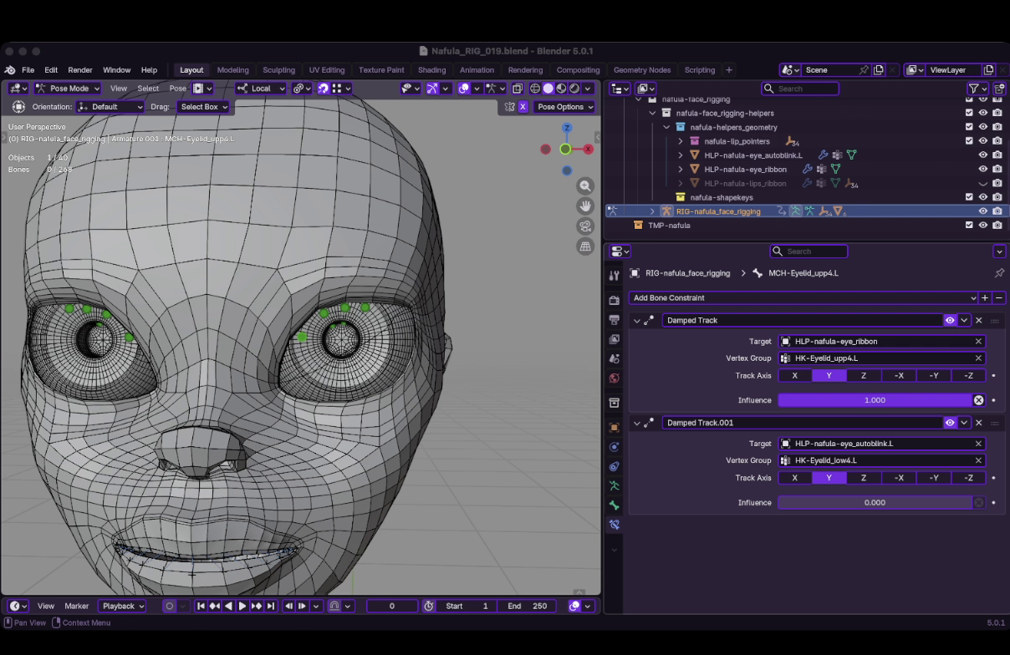
Orbit and zoom around the face and eye to inspect the eyelid setup.
{"action": "middle_click_drag", "start_coordinate": [376, 335], "coordinate": [276, 342]}
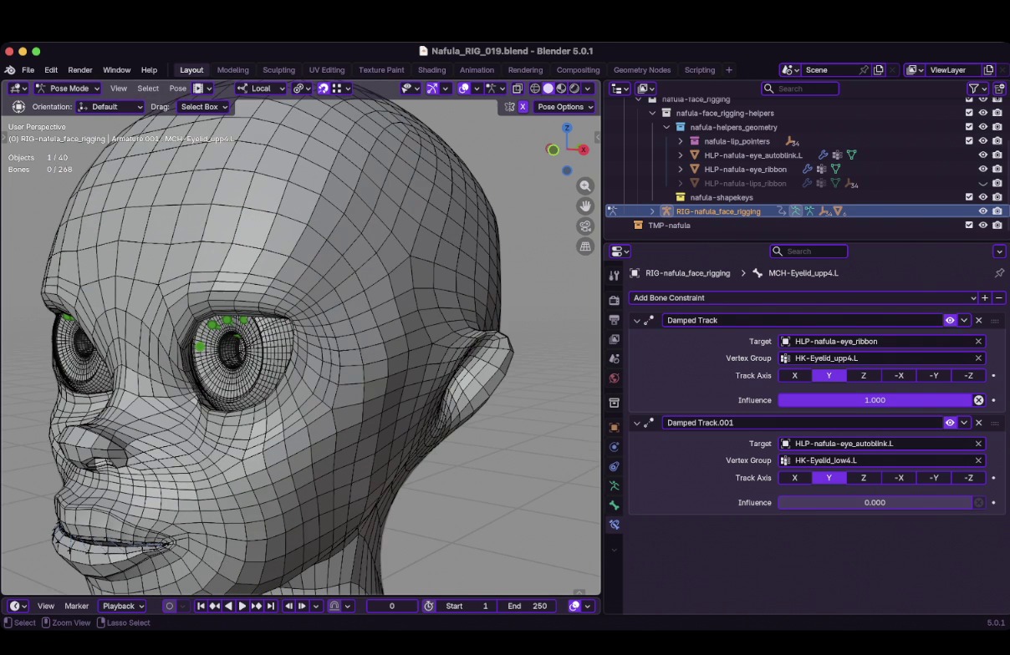
{"action": "scroll", "coordinate": [150, 335], "scroll_direction": "up", "scroll_amount": 3}
{"action": "middle_click_drag", "start_coordinate": [301, 334], "coordinate": [384, 330]}
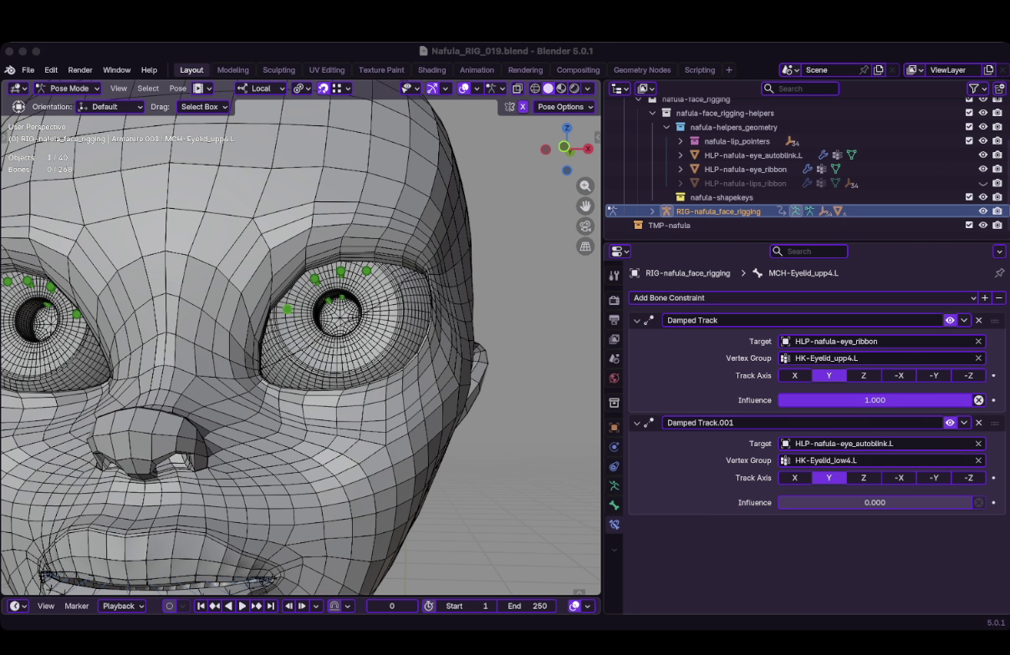
{"action": "mouse_move", "coordinate": [301, 334]}
{"action": "middle_mouse_down"}
{"action": "mouse_move", "coordinate": [251, 326]}
{"action": "mouse_move", "coordinate": [318, 335]}
{"action": "middle_mouse_up"}
{"action": "scroll", "coordinate": [293, 310], "scroll_direction": "up", "scroll_amount": 5}
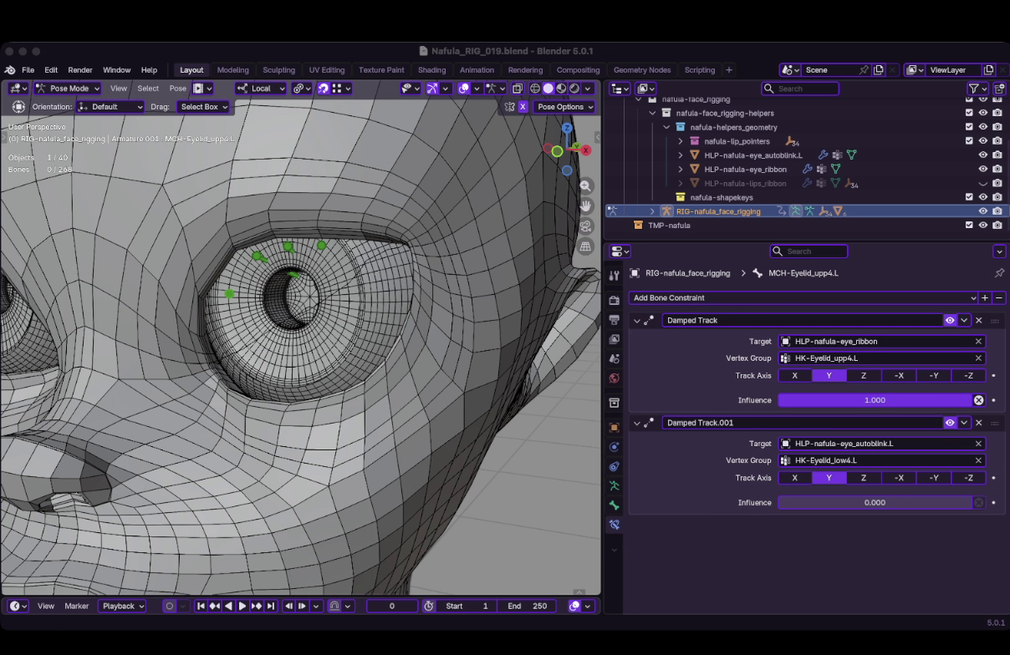
{"action": "scroll", "coordinate": [301, 342], "scroll_direction": "down", "scroll_amount": 3}
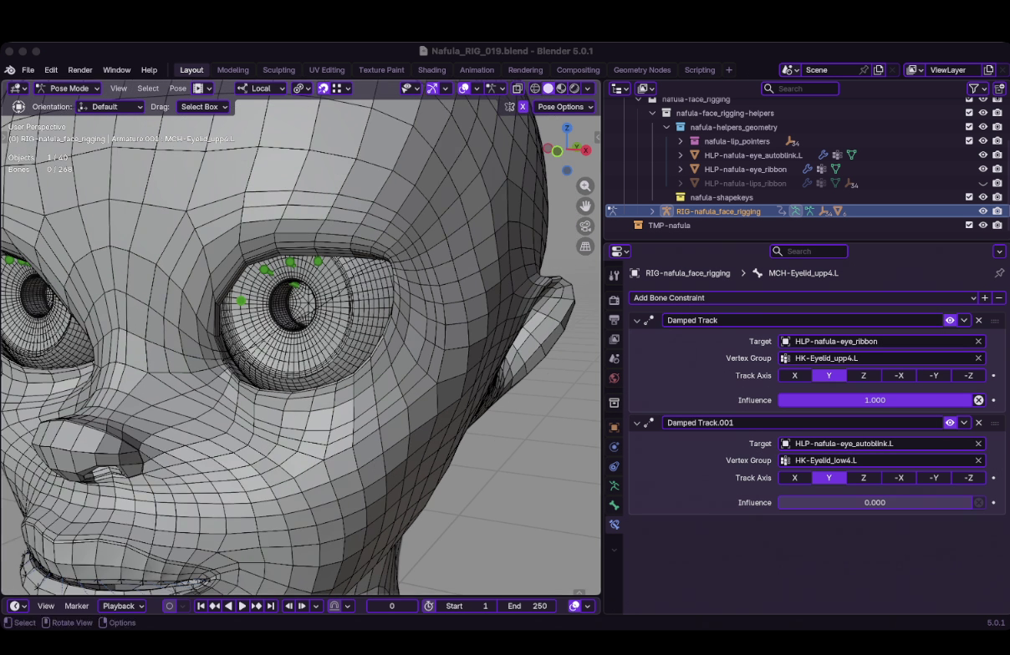
{"action": "middle_click_drag", "start_coordinate": [301, 334], "coordinate": [368, 334]}
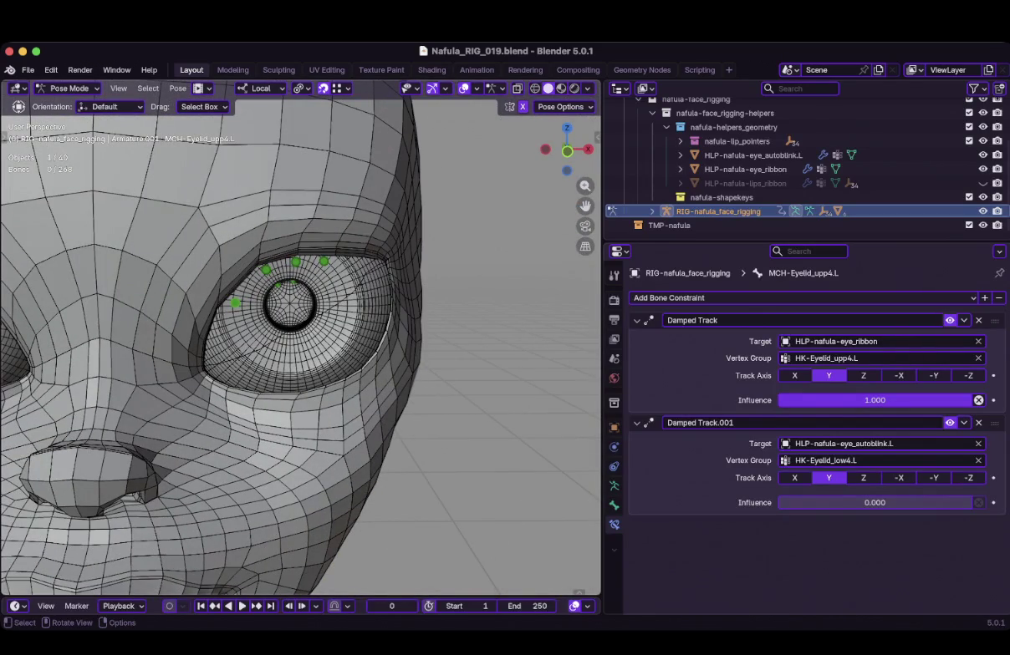
Trial the Damped Track.001 influence, cancel it, and inspect the eye in X-ray.
{"action": "left_click_drag", "start_coordinate": [874, 502], "coordinate": [961, 502]}
{"action": "key", "text": "Escape"}
{"action": "mouse_move", "coordinate": [334, 334]}
{"action": "middle_mouse_down"}
{"action": "mouse_move", "coordinate": [285, 334]}
{"action": "mouse_move", "coordinate": [284, 251]}
{"action": "middle_mouse_up"}
{"action": "key", "text": "shift+z"}
{"action": "key", "text": "a"}
{"action": "middle_click_drag", "start_coordinate": [301, 335], "coordinate": [251, 335]}
{"action": "mouse_move", "coordinate": [318, 289]}
{"action": "middle_mouse_down"}
{"action": "mouse_move", "coordinate": [293, 294]}
{"action": "mouse_move", "coordinate": [297, 304]}
{"action": "middle_mouse_up"}
{"action": "key", "text": "shift+z"}
Raise Damped Track.001 influence to 1.000 to close the eyelid, then return to Object Mode.
{"action": "left_click_drag", "start_coordinate": [835, 502], "coordinate": [969, 502]}
{"action": "mouse_move", "coordinate": [301, 310]}
{"action": "middle_mouse_down"}
{"action": "mouse_move", "coordinate": [318, 322]}
{"action": "mouse_move", "coordinate": [284, 305]}
{"action": "middle_mouse_up"}
{"action": "key", "text": "ctrl+Tab"}
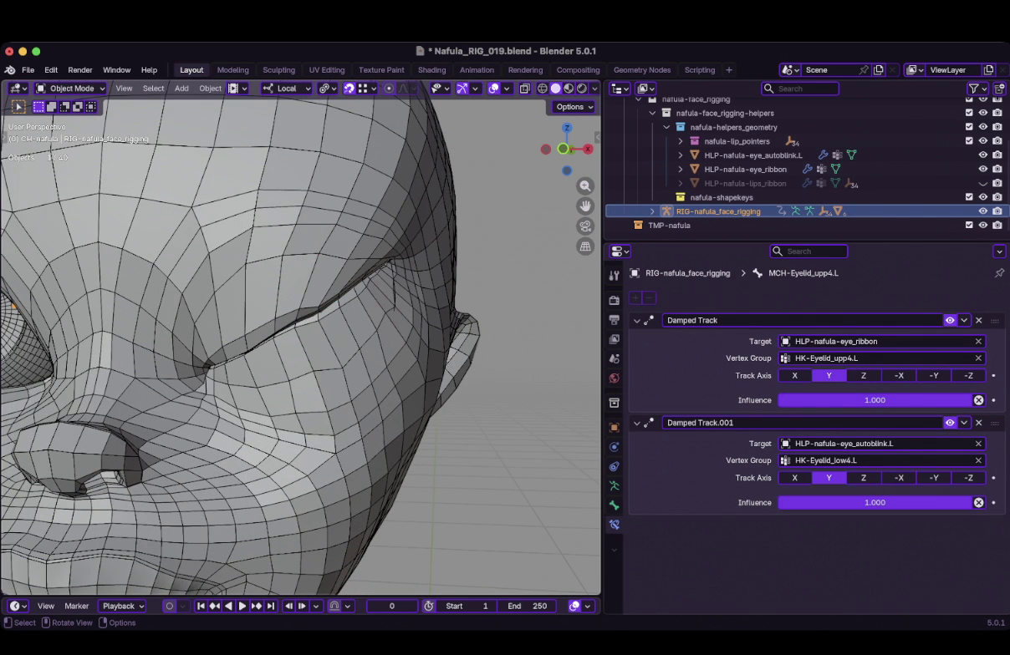
{"action": "scroll", "coordinate": [301, 343], "scroll_direction": "up", "scroll_amount": 2}
Select the HLP-nafula-eye_autoblink.L helper and show its Object Data properties.
{"action": "left_click", "coordinate": [752, 154]}
{"action": "left_click", "coordinate": [614, 524]}
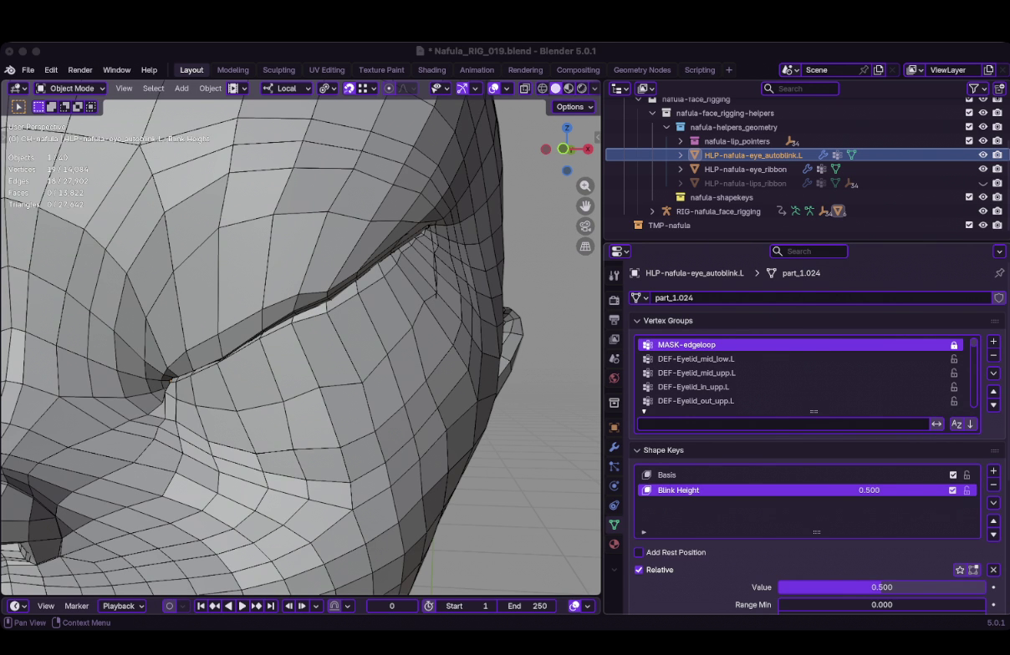
Add a new shape key to the helper and name it 'Blink Middle Corretction'.
{"action": "left_click", "coordinate": [993, 471]}
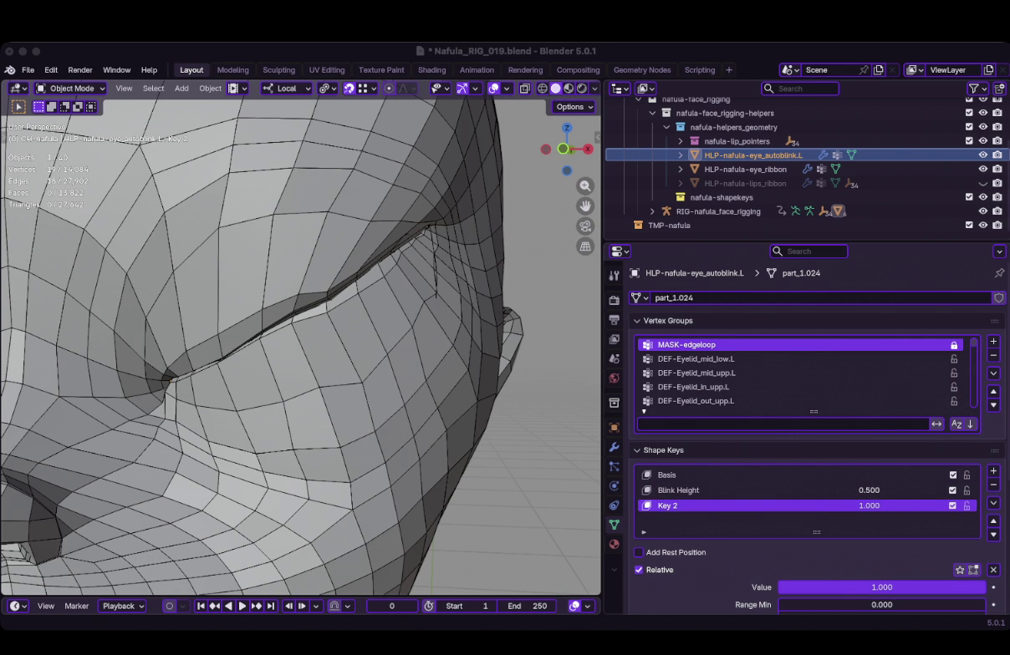
{"action": "double_click", "coordinate": [667, 506]}
{"action": "type", "text": "Blink Middle Corretctio"}
{"action": "double_click", "coordinate": [698, 506]}
{"action": "type", "text": "Blink Middle Corretction"}
{"action": "key", "text": "Return"}
{"action": "type", "text": "Corretction"}
{"action": "key", "text": "Return"}
{"action": "left_click", "coordinate": [744, 168], "text": "ctrl"}
Isolate the two eye curves in Local View and edit autoblink.L's vertices from front view.
{"action": "key", "text": "KP_Divide"}
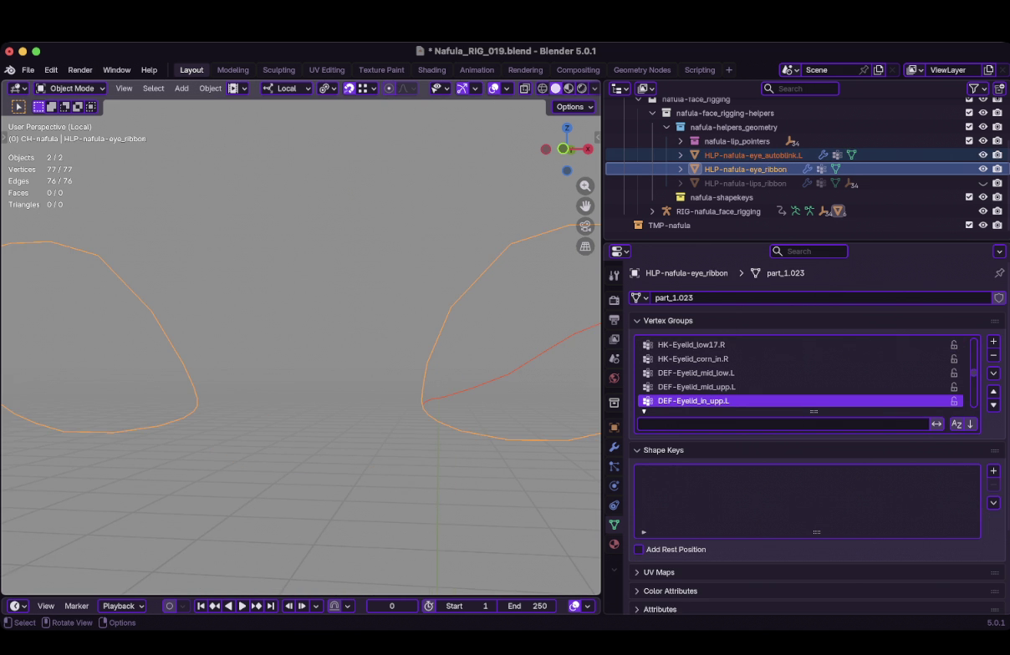
{"action": "left_click", "coordinate": [752, 155]}
{"action": "key", "text": "KP_1"}
{"action": "key", "text": "Tab"}
{"action": "scroll", "coordinate": [815, 376], "scroll_direction": "down", "scroll_amount": 4}
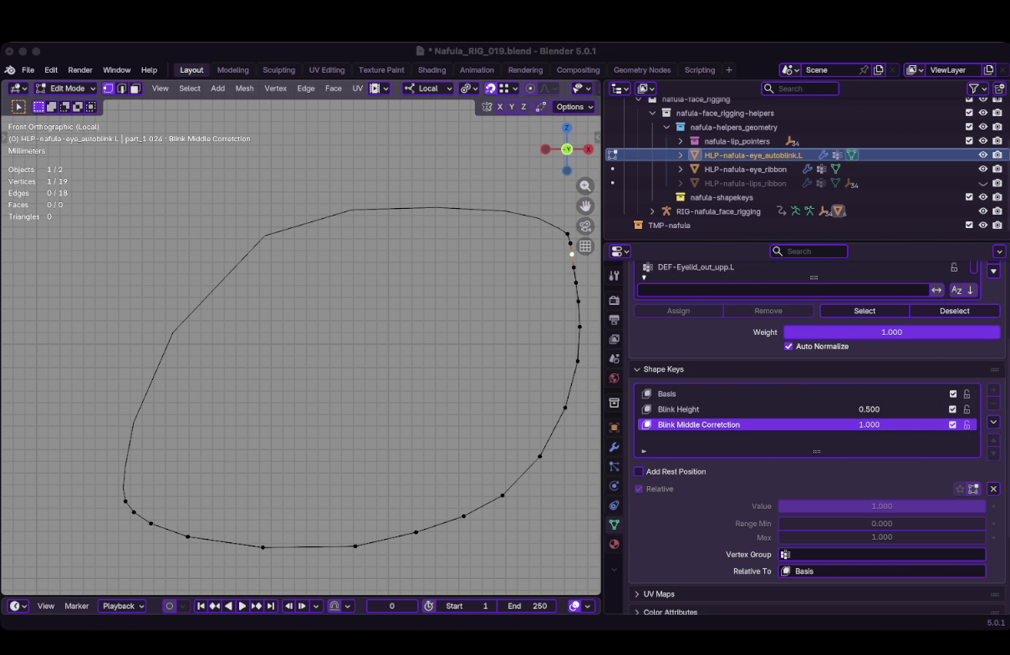
Show shape key deformation in Edit Mode, pick Blink Middle Corretction, and move a middle vertex.
{"action": "left_click", "coordinate": [974, 489]}
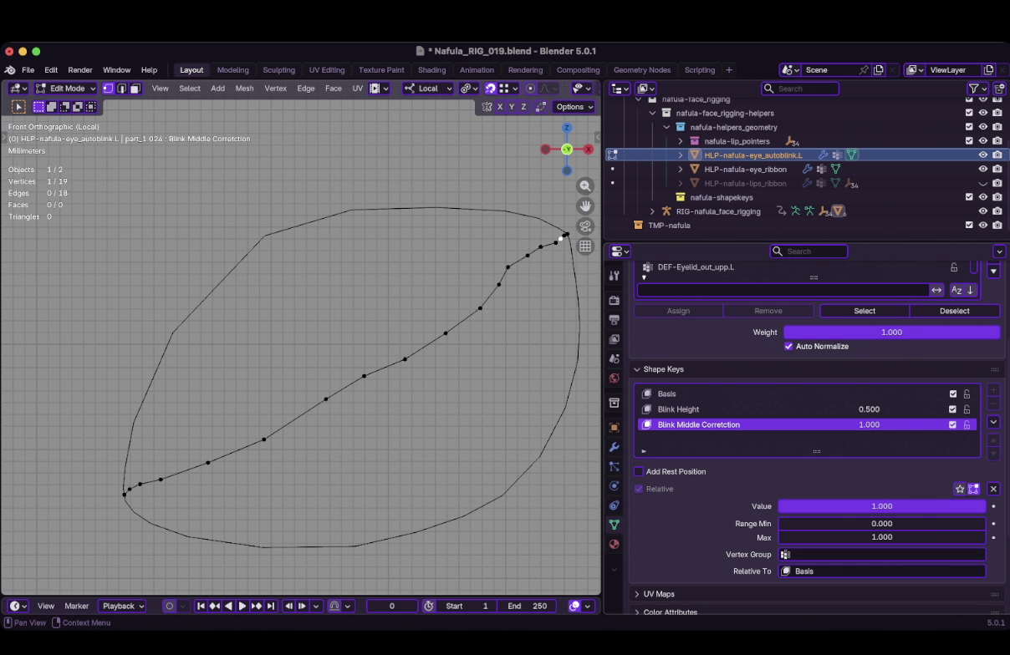
{"action": "left_click", "coordinate": [679, 408]}
{"action": "left_click", "coordinate": [698, 424]}
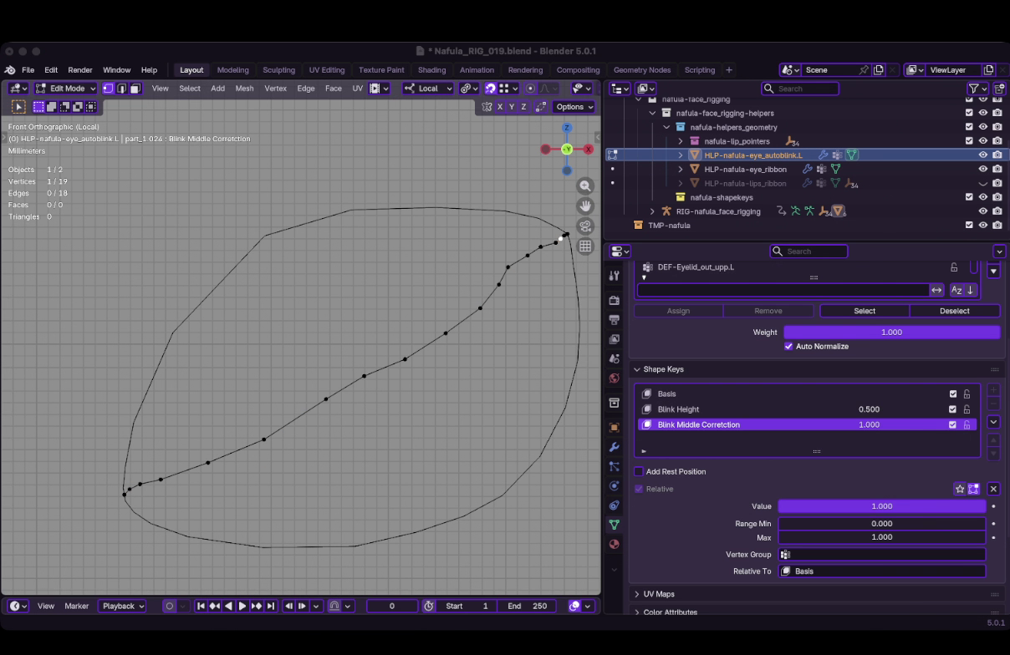
{"action": "left_click", "coordinate": [326, 399]}
{"action": "key", "text": "g"}
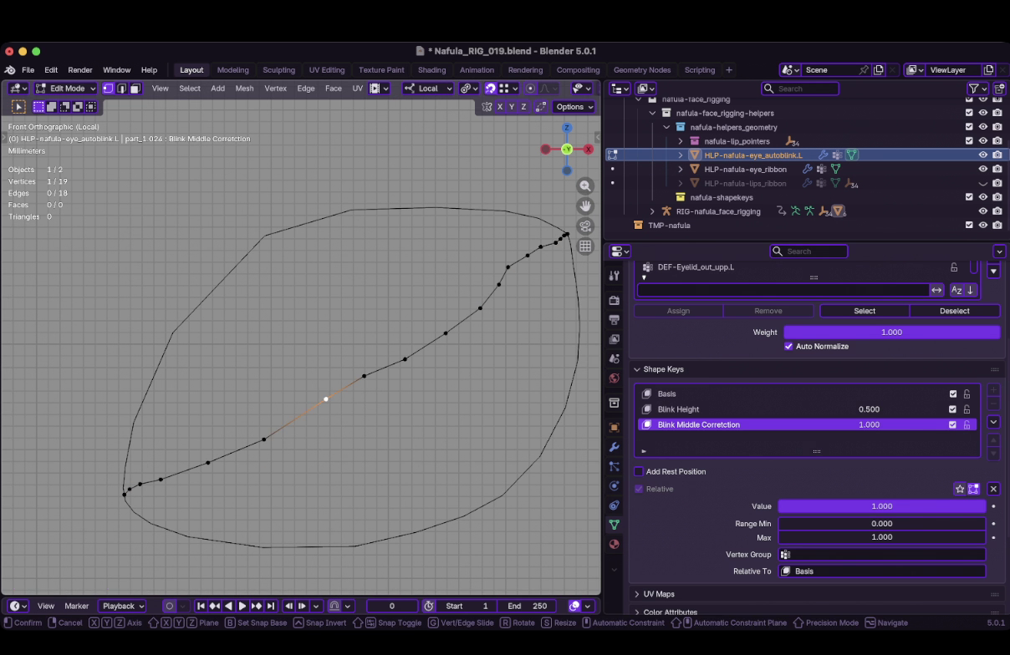
{"action": "left_click", "coordinate": [377, 395]}
Reposition further vertices along the closed-lid line with repeated small moves.
{"action": "key", "text": "ctrl+z"}
{"action": "key", "text": "g"}
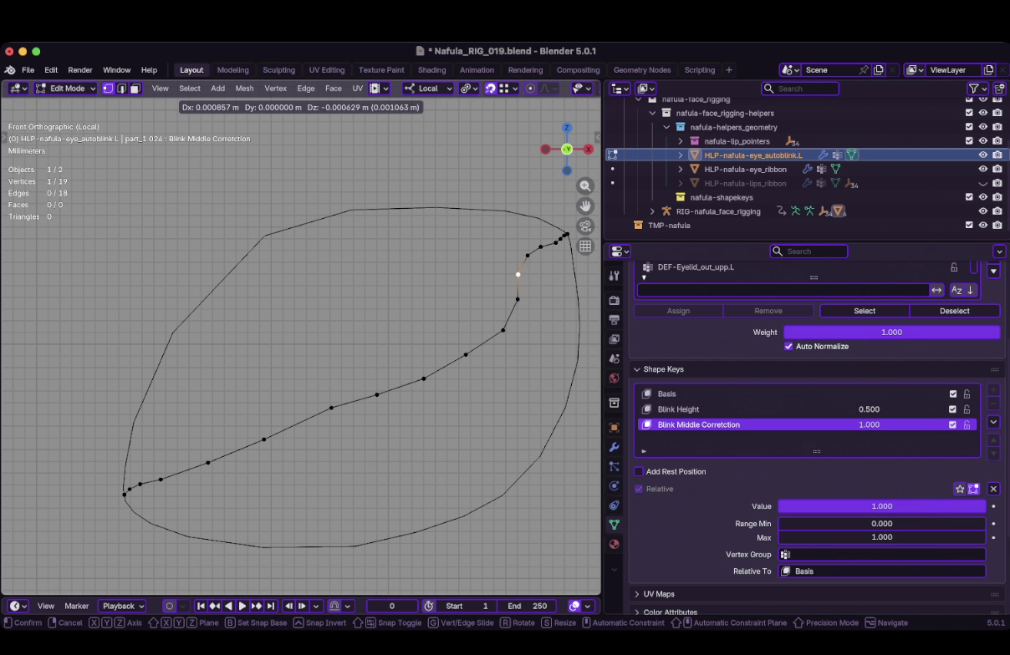
{"action": "key", "text": "Return"}
{"action": "key", "text": "g"}
{"action": "key", "text": "Return"}
{"action": "scroll", "coordinate": [300, 343], "scroll_direction": "up", "scroll_amount": 2}
{"action": "key", "text": "g"}
{"action": "key", "text": "Return"}
{"action": "key", "text": "g"}
{"action": "key", "text": "Return"}
{"action": "key", "text": "g"}
{"action": "key", "text": "Return"}
{"action": "key", "text": "g"}
{"action": "key", "text": "Return"}
{"action": "key", "text": "g"}
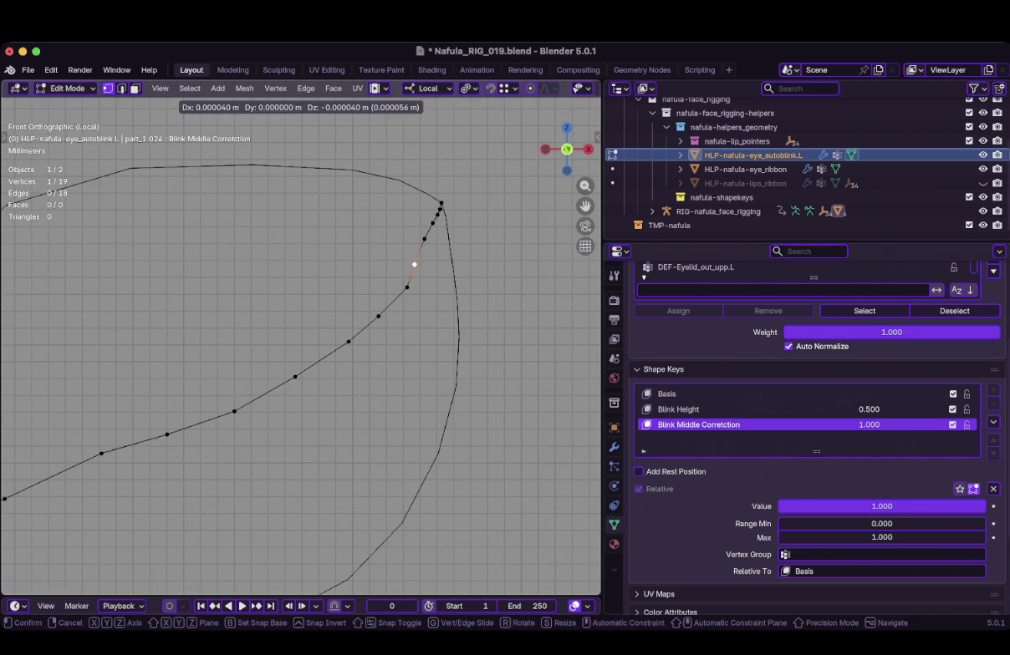
{"action": "key", "text": "Return"}
{"action": "key", "text": "g"}
{"action": "key", "text": "Return"}
{"action": "key", "text": "g"}
{"action": "key", "text": "Return"}
{"action": "key", "text": "g"}
{"action": "key", "text": "Return"}
Adjust the vertices near the inner corner of the closed-lid line.
{"action": "scroll", "coordinate": [301, 351], "scroll_direction": "down", "scroll_amount": 3}
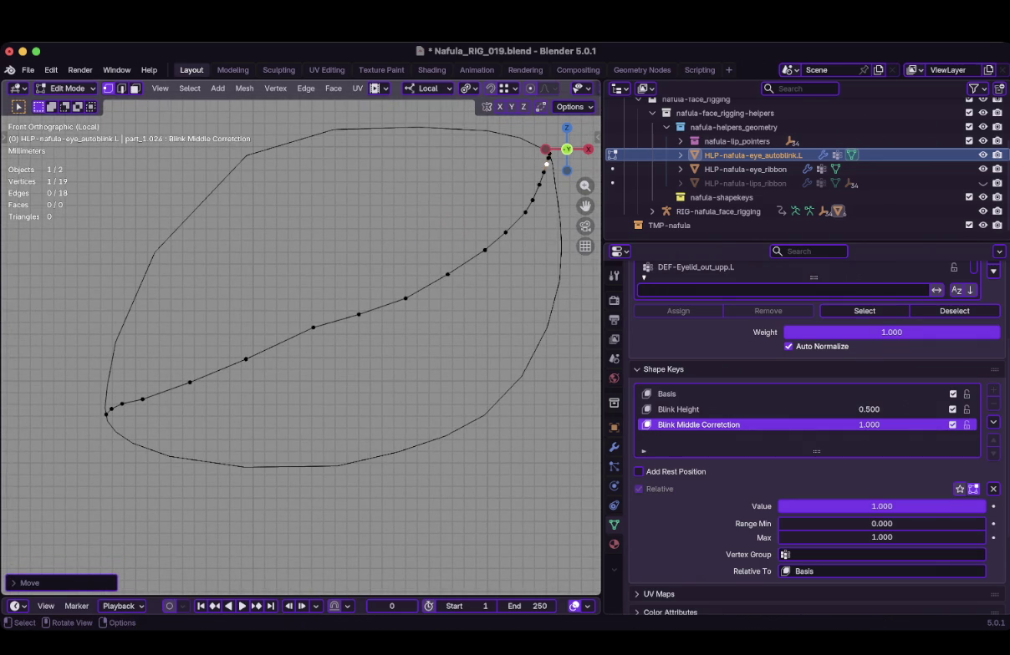
{"action": "scroll", "coordinate": [302, 334], "scroll_direction": "up", "scroll_amount": 1}
{"action": "key", "text": "g"}
{"action": "key", "text": "Return"}
{"action": "key", "text": "g"}
{"action": "key", "text": "Return"}
Pull the middle vertices of the line down to round it into an arc.
{"action": "left_click", "coordinate": [168, 391]}
{"action": "key", "text": "g"}
{"action": "key", "text": "Return"}
{"action": "left_click_drag", "start_coordinate": [234, 364], "coordinate": [266, 393]}
{"action": "left_click_drag", "start_coordinate": [315, 325], "coordinate": [340, 367]}
{"action": "mouse_move", "coordinate": [371, 310]}
{"action": "left_mouse_down"}
{"action": "mouse_move", "coordinate": [407, 367]}
{"action": "mouse_move", "coordinate": [397, 345]}
{"action": "left_mouse_up"}
{"action": "left_click_drag", "start_coordinate": [426, 290], "coordinate": [448, 320]}
{"action": "left_click", "coordinate": [477, 261]}
{"action": "middle_click_drag", "start_coordinate": [477, 261], "coordinate": [339, 308], "text": "shift"}
{"action": "mouse_move", "coordinate": [340, 309]}
{"action": "left_mouse_down"}
{"action": "mouse_move", "coordinate": [355, 333]}
{"action": "mouse_move", "coordinate": [411, 260]}
{"action": "left_mouse_up"}
Nudge the lower-left corner vertices and slide an upper-right vertex along its edge.
{"action": "left_click", "coordinate": [410, 260]}
{"action": "scroll", "coordinate": [410, 261], "scroll_direction": "down", "scroll_amount": 3}
{"action": "left_click", "coordinate": [149, 404]}
{"action": "left_click_drag", "start_coordinate": [149, 403], "coordinate": [153, 407]}
{"action": "left_click", "coordinate": [115, 412], "text": "shift"}
{"action": "scroll", "coordinate": [300, 339], "scroll_direction": "up", "scroll_amount": 2}
{"action": "left_click", "coordinate": [410, 257]}
{"action": "scroll", "coordinate": [301, 338], "scroll_direction": "down", "scroll_amount": 1}
{"action": "key", "text": "shift+v"}
{"action": "right_click", "coordinate": [92, 431]}
{"action": "left_click", "coordinate": [308, 359]}
{"action": "scroll", "coordinate": [301, 336], "scroll_direction": "down", "scroll_amount": 2}
{"action": "key", "text": "alt+a"}
{"action": "scroll", "coordinate": [302, 335], "scroll_direction": "up", "scroll_amount": 2}
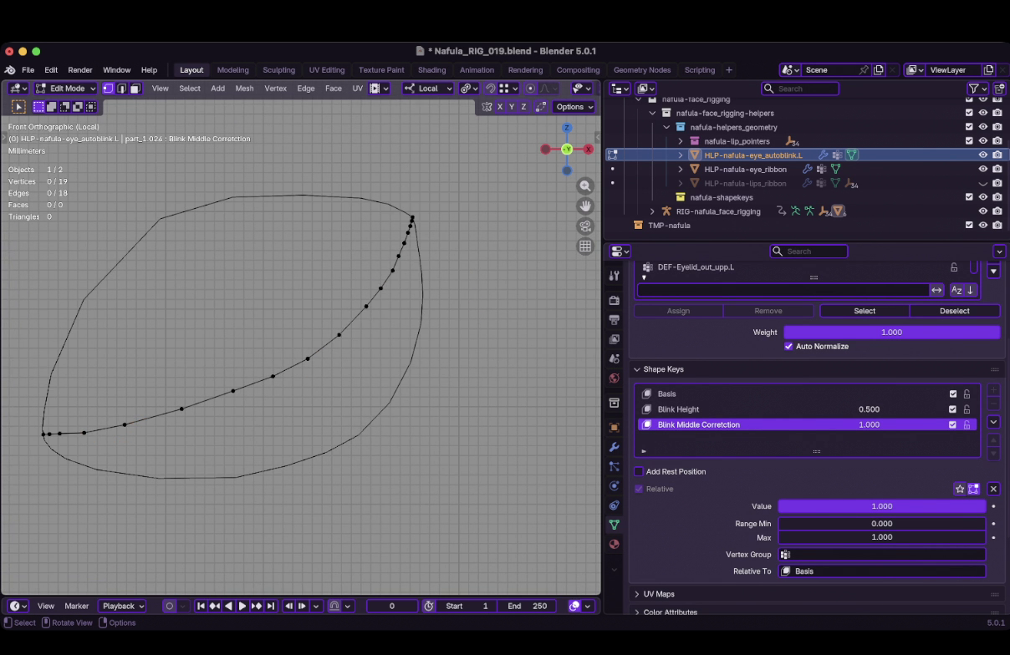
Slightly move the upper-right corner edge, then clear the vertex selection.
{"action": "left_click_drag", "start_coordinate": [46, 425], "coordinate": [67, 441]}
{"action": "left_click", "coordinate": [125, 425]}
{"action": "scroll", "coordinate": [304, 338], "scroll_direction": "up", "scroll_amount": 3}
{"action": "left_click_drag", "start_coordinate": [450, 186], "coordinate": [481, 232]}
{"action": "key", "text": "g"}
{"action": "key", "text": "Return"}
{"action": "scroll", "coordinate": [301, 342], "scroll_direction": "down", "scroll_amount": 5}
{"action": "left_click", "coordinate": [382, 271]}
{"action": "key", "text": "alt+a"}
{"action": "scroll", "coordinate": [287, 328], "scroll_direction": "up", "scroll_amount": 2}
{"action": "key", "text": "shift"}
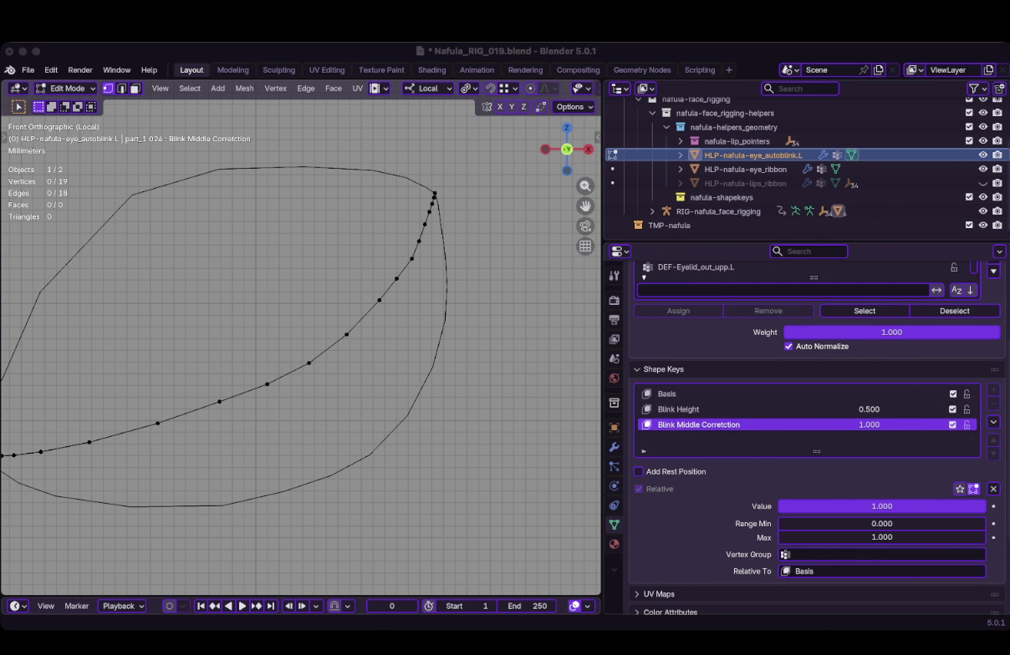
Copy the data path of the shape key value field.
{"action": "right_click", "coordinate": [723, 410]}
{"action": "right_click", "coordinate": [821, 425]}
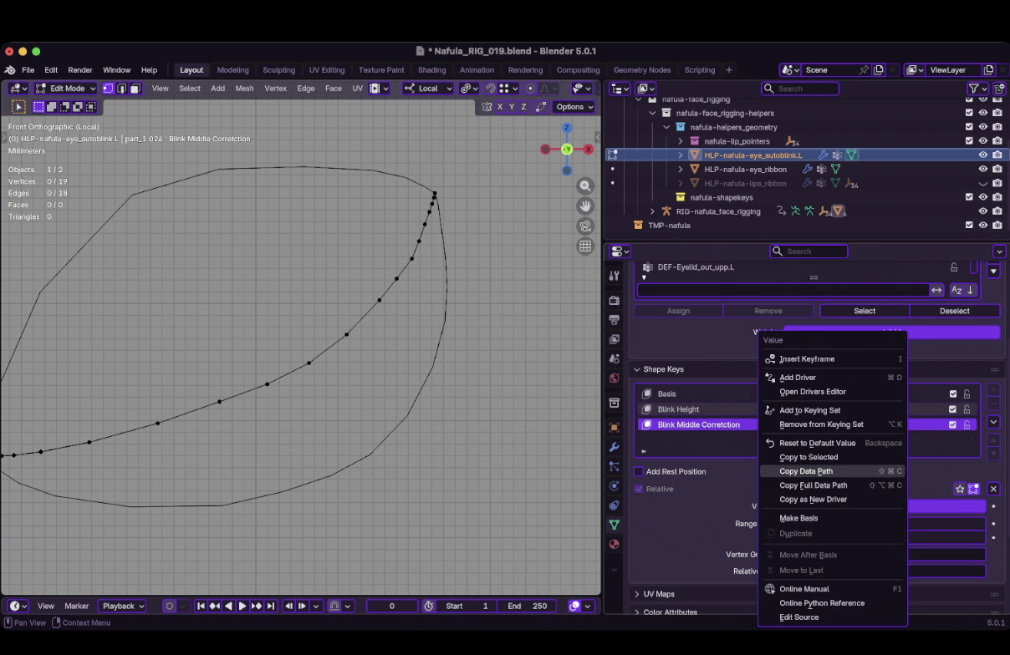
{"action": "left_click", "coordinate": [802, 471]}
{"action": "key", "text": "super+Tab"}
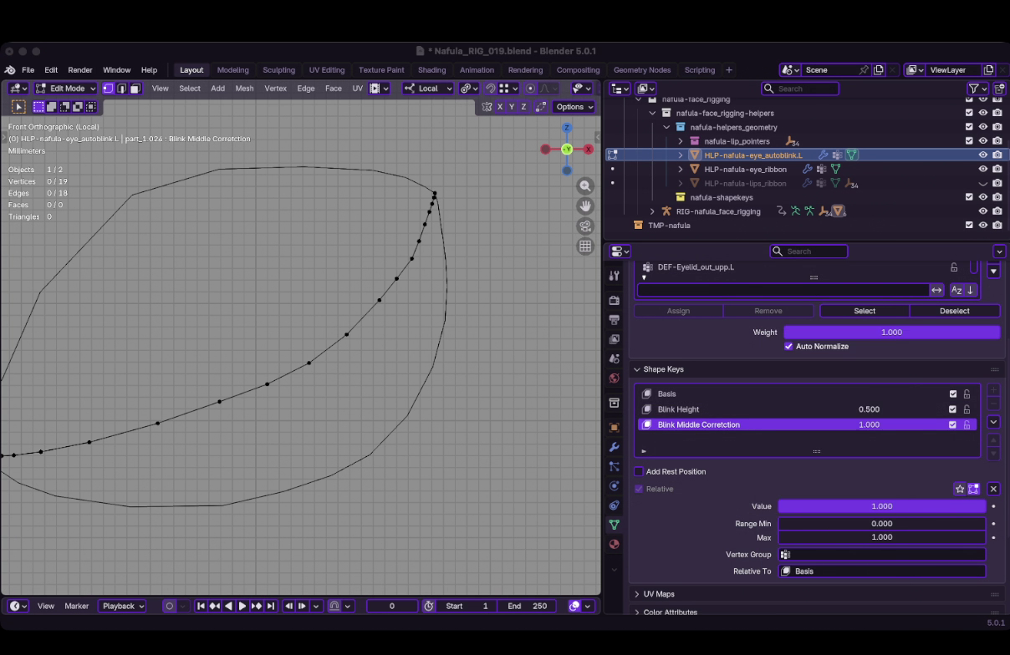
Add a driver to the Blink Middle Corretction shape key value.
{"action": "right_click", "coordinate": [823, 506]}
{"action": "key", "text": "super+Tab"}
{"action": "right_click", "coordinate": [824, 506]}
{"action": "right_click", "coordinate": [803, 425]}
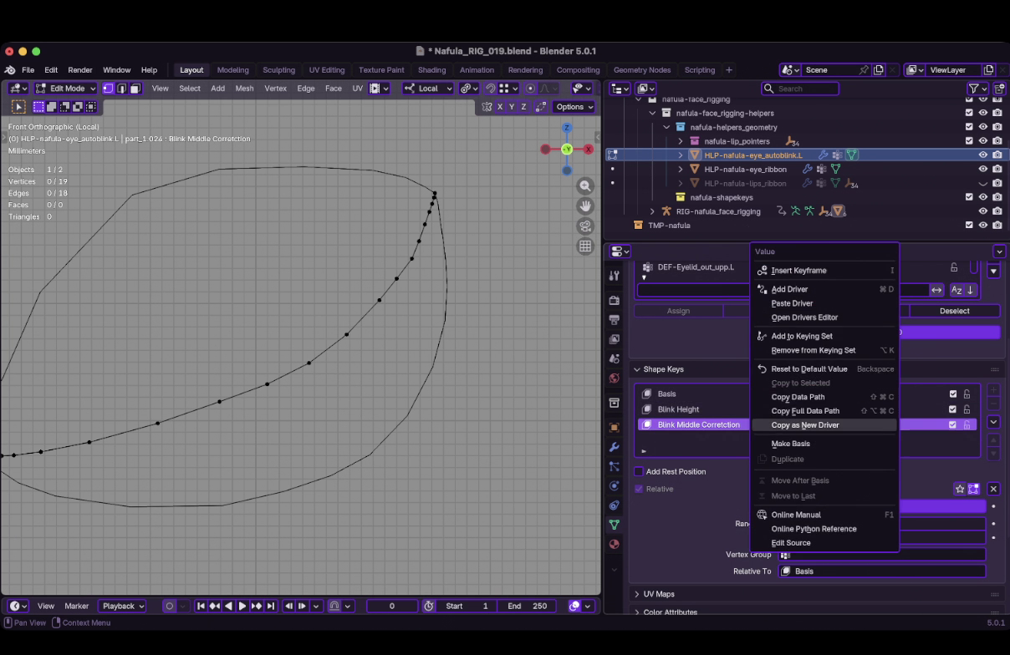
{"action": "key", "text": "super+Tab"}
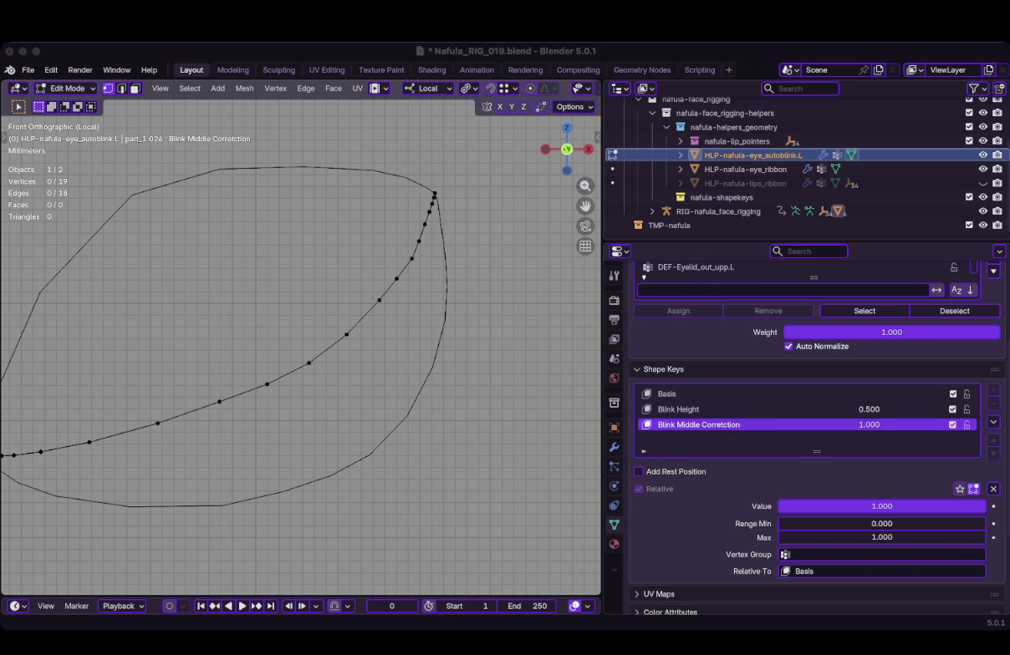
{"action": "right_click", "coordinate": [802, 426]}
{"action": "left_click", "coordinate": [802, 426]}
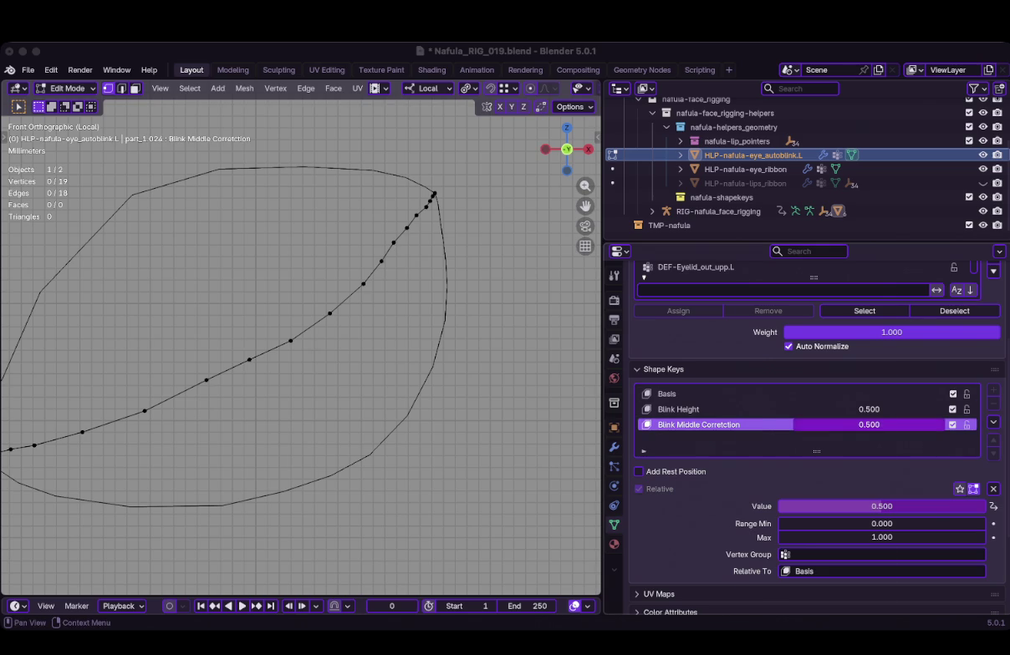
Raise the Blink Middle Corretction shape key value to 0.996, leaving Blink Height at 0.500.
{"action": "right_click", "coordinate": [769, 401]}
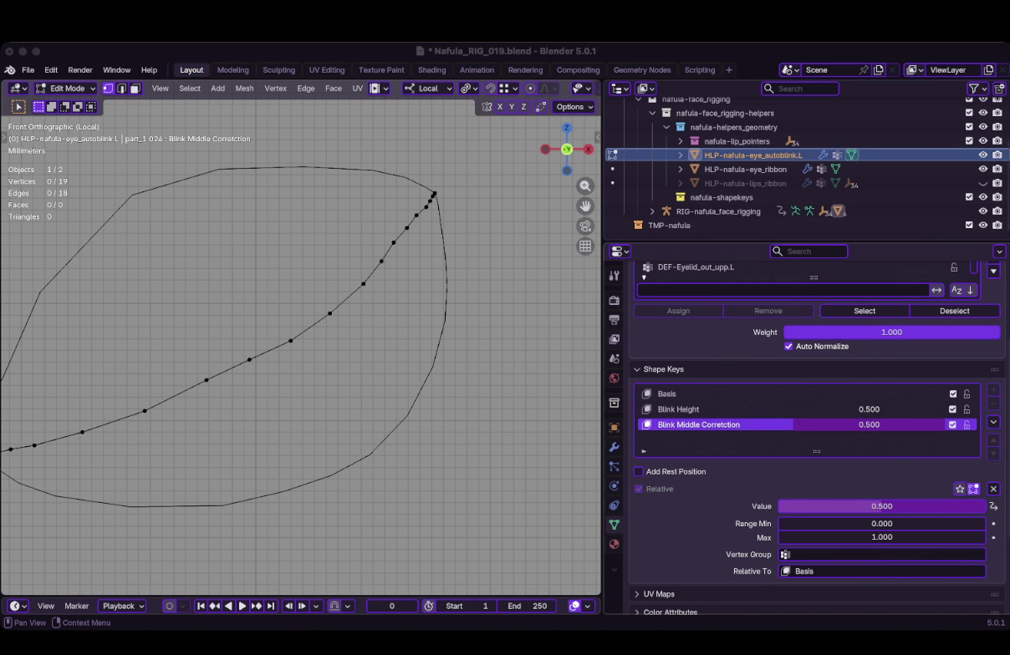
{"action": "left_click_drag", "start_coordinate": [881, 506], "coordinate": [983, 506]}
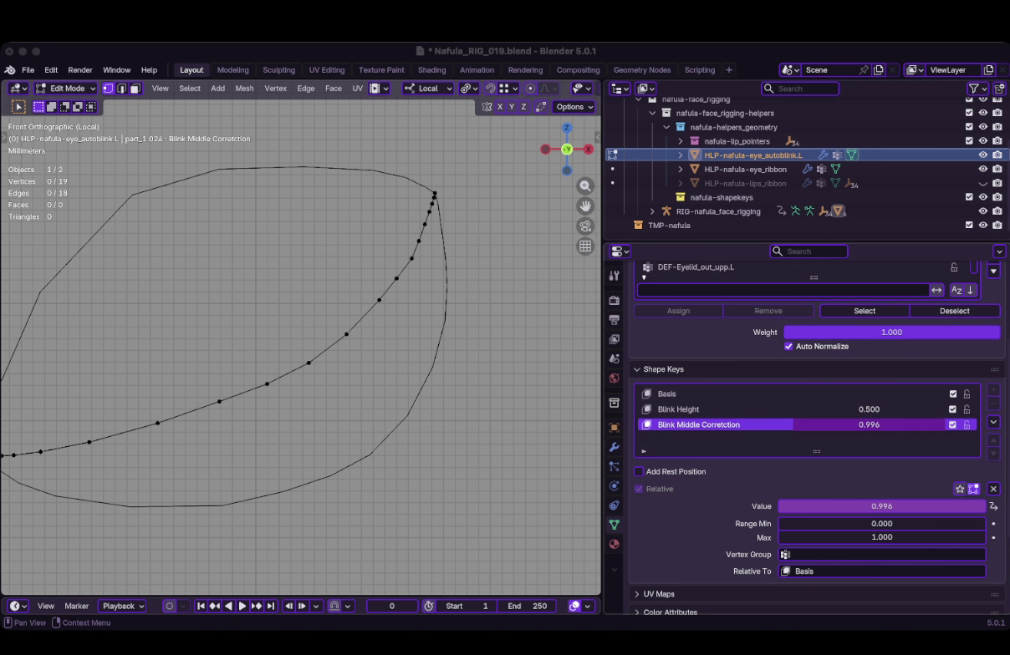
Return to Object Mode, exit local view, and isolate only the face rig in local view.
{"action": "key", "text": "Tab"}
{"action": "key", "text": "KP_Divide"}
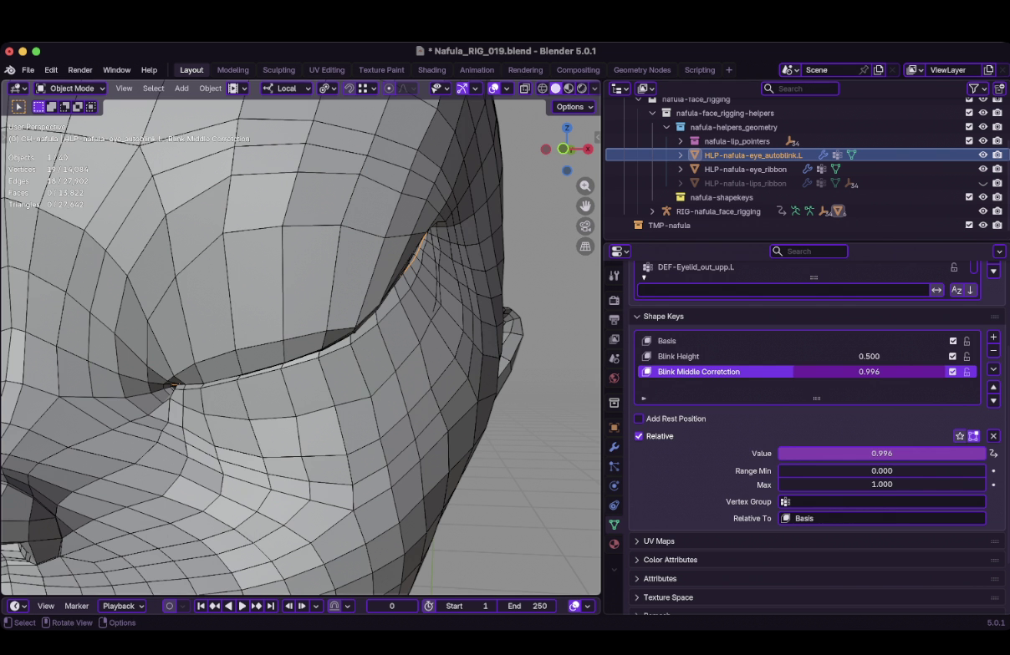
{"action": "left_click", "coordinate": [719, 212], "text": "ctrl"}
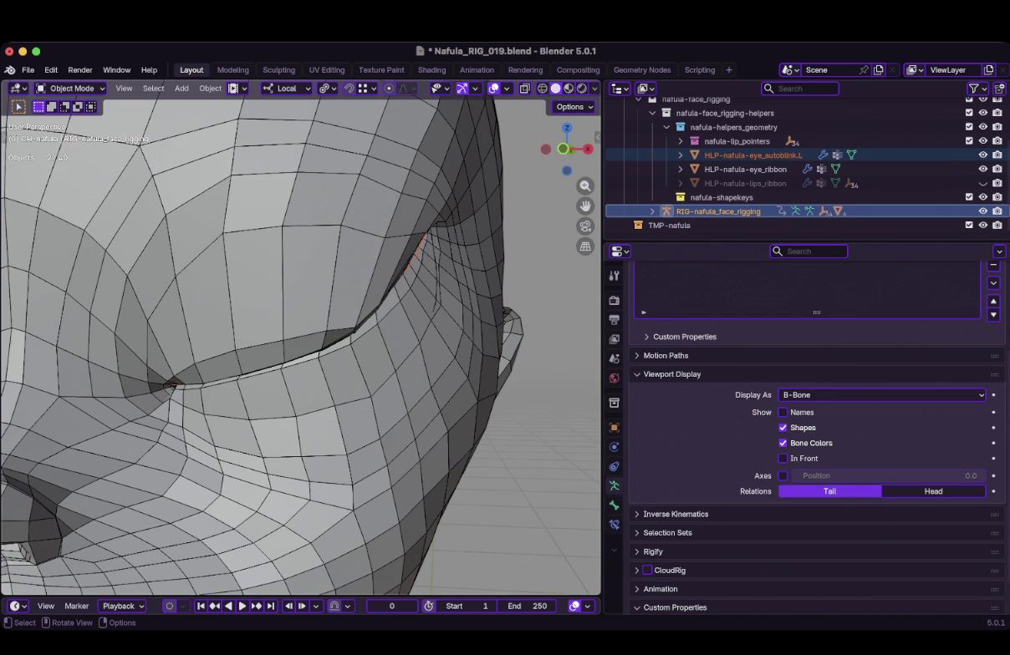
{"action": "left_click", "coordinate": [335, 334]}
{"action": "left_click", "coordinate": [718, 212]}
{"action": "key", "text": "KP_Divide"}
Toggle the face rig between edit and pose mode, revealing all bones and hiding the left fan.
{"action": "scroll", "coordinate": [276, 310], "scroll_direction": "down", "scroll_amount": 2}
{"action": "key", "text": "Tab"}
{"action": "scroll", "coordinate": [301, 335], "scroll_direction": "up", "scroll_amount": 3}
{"action": "key", "text": "g"}
{"action": "key", "text": "Escape"}
{"action": "key", "text": "ctrl+Tab"}
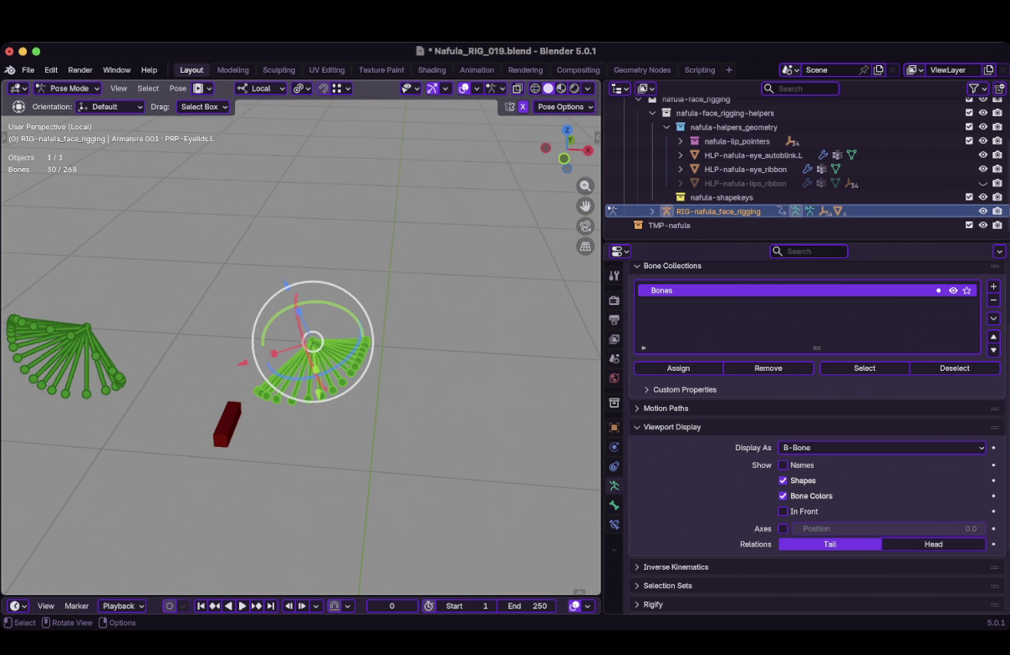
{"action": "key", "text": "alt+h"}
{"action": "key", "text": "shift+h"}
{"action": "key", "text": "Tab"}
Show only the eyelid bones in pose mode and display PRP-Eyelids.L's Auto Blink properties in the sidebar.
{"action": "scroll", "coordinate": [301, 334], "scroll_direction": "up", "scroll_amount": 2}
{"action": "left_click", "coordinate": [357, 376]}
{"action": "key", "text": "shift+g"}
{"action": "key", "text": "Tab"}
{"action": "key", "text": "shift+h"}
{"action": "left_click", "coordinate": [398, 384]}
{"action": "key", "text": "n"}
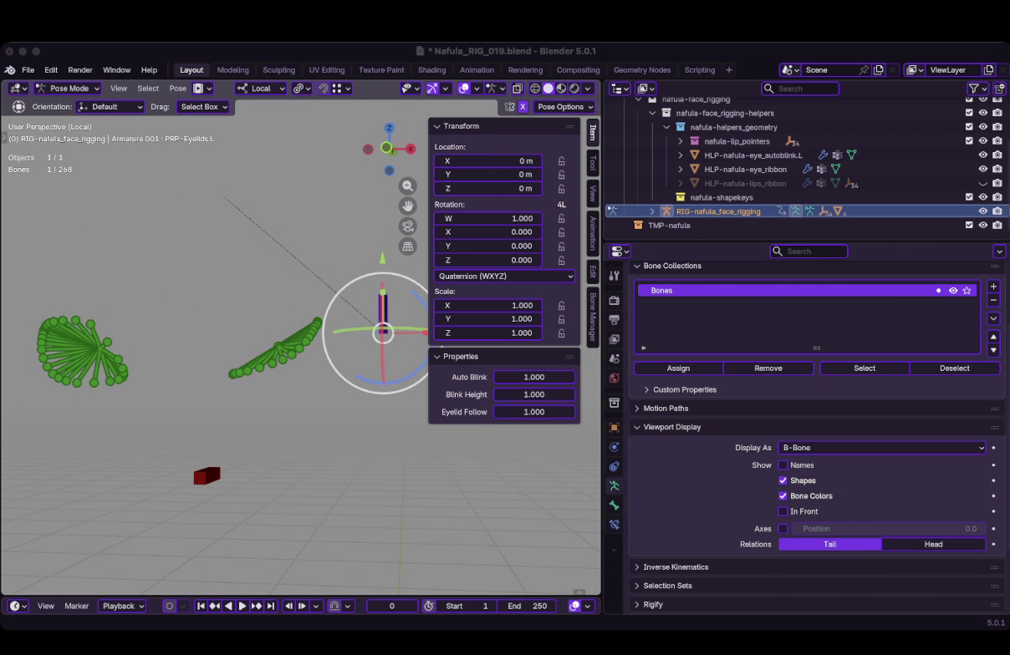
{"action": "right_click", "coordinate": [502, 377]}
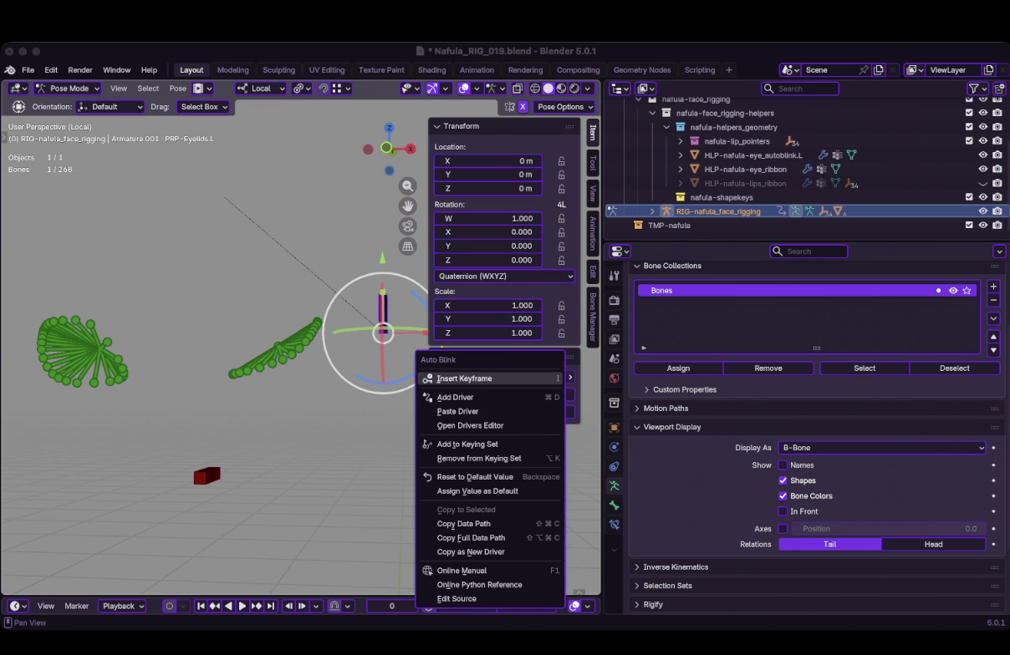
{"action": "key", "text": "Escape"}
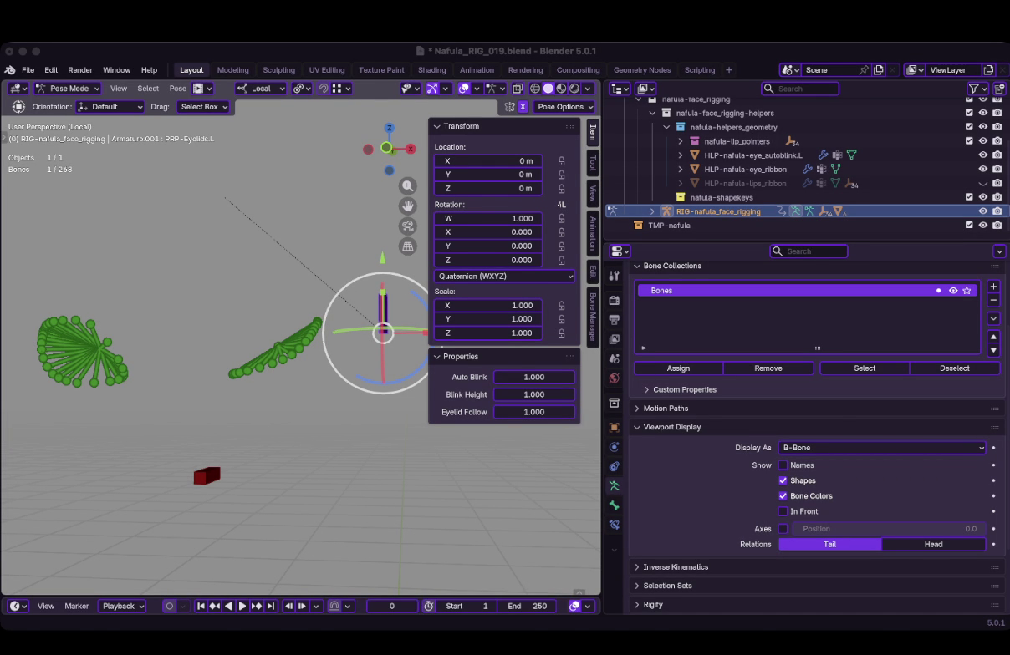
Select the linked eyelid MCH bone fan and pull their Damped Track.001 influence down to 0.000.
{"action": "key", "text": "super+Tab"}
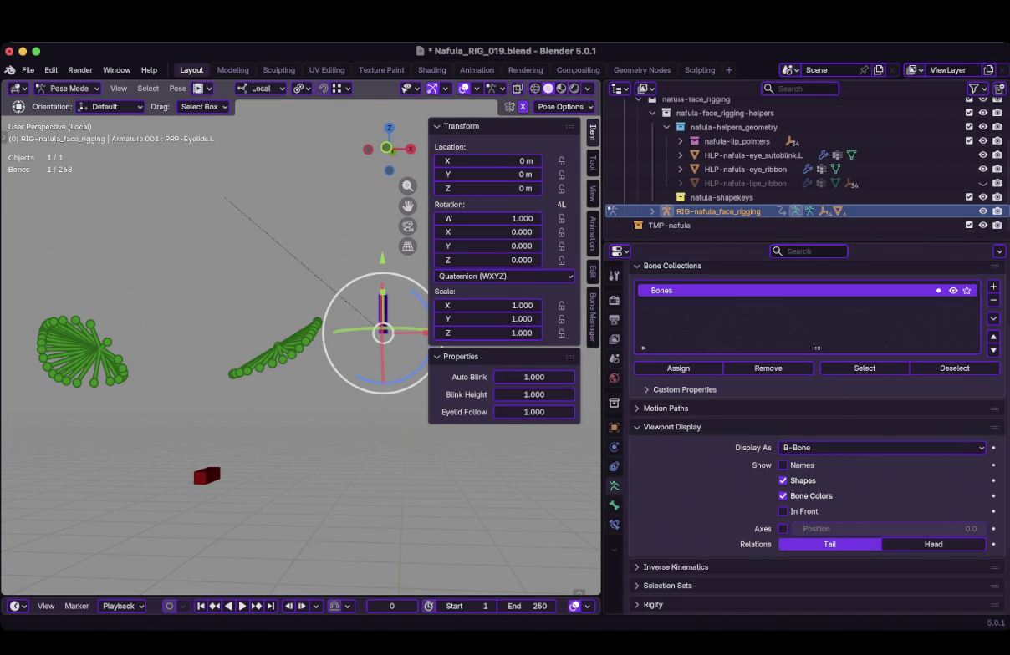
{"action": "key", "text": "super+Tab"}
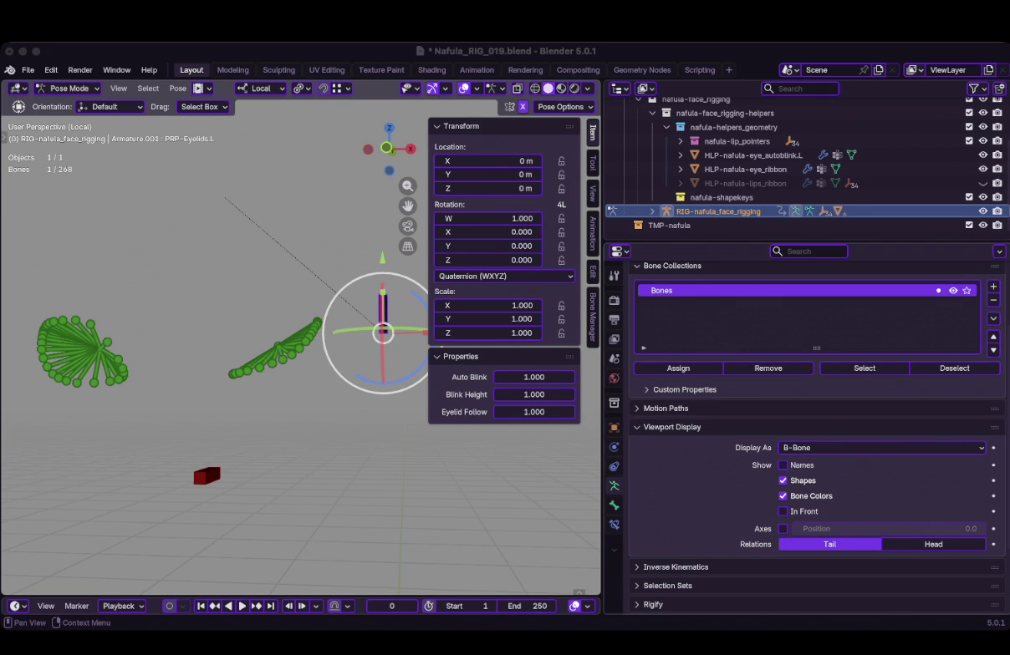
{"action": "scroll", "coordinate": [276, 351], "scroll_direction": "up", "scroll_amount": 3}
{"action": "scroll", "coordinate": [297, 338], "scroll_direction": "down", "scroll_amount": 3}
{"action": "mouse_move", "coordinate": [297, 338]}
{"action": "middle_mouse_down", "text": "shift"}
{"action": "mouse_move", "coordinate": [280, 355]}
{"action": "mouse_move", "coordinate": [250, 334]}
{"action": "mouse_move", "coordinate": [301, 351]}
{"action": "middle_mouse_up", "text": "shift"}
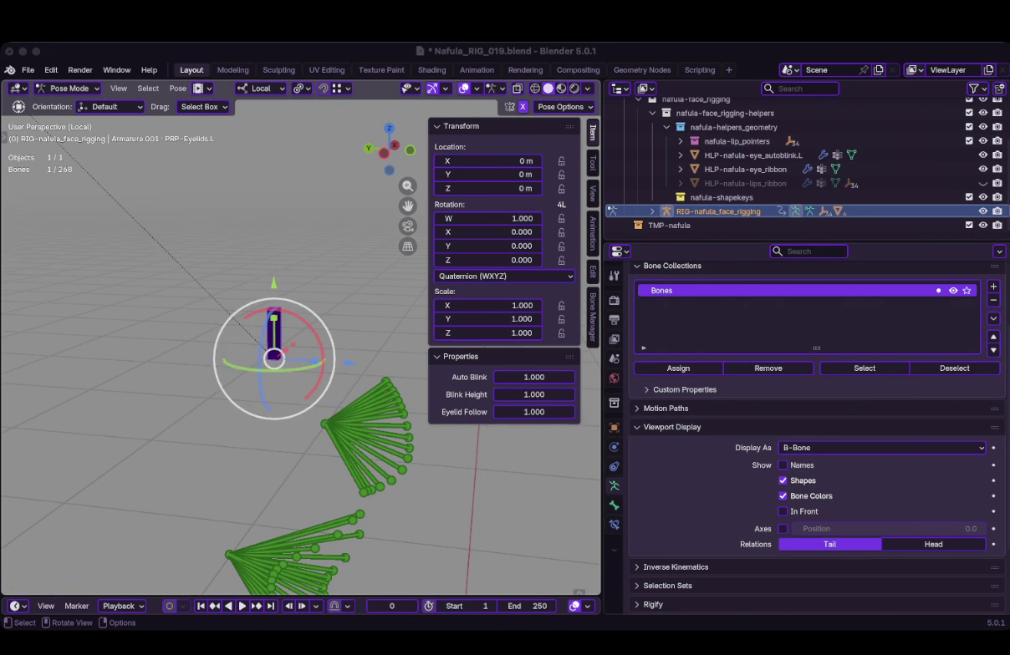
{"action": "left_click", "coordinate": [349, 463]}
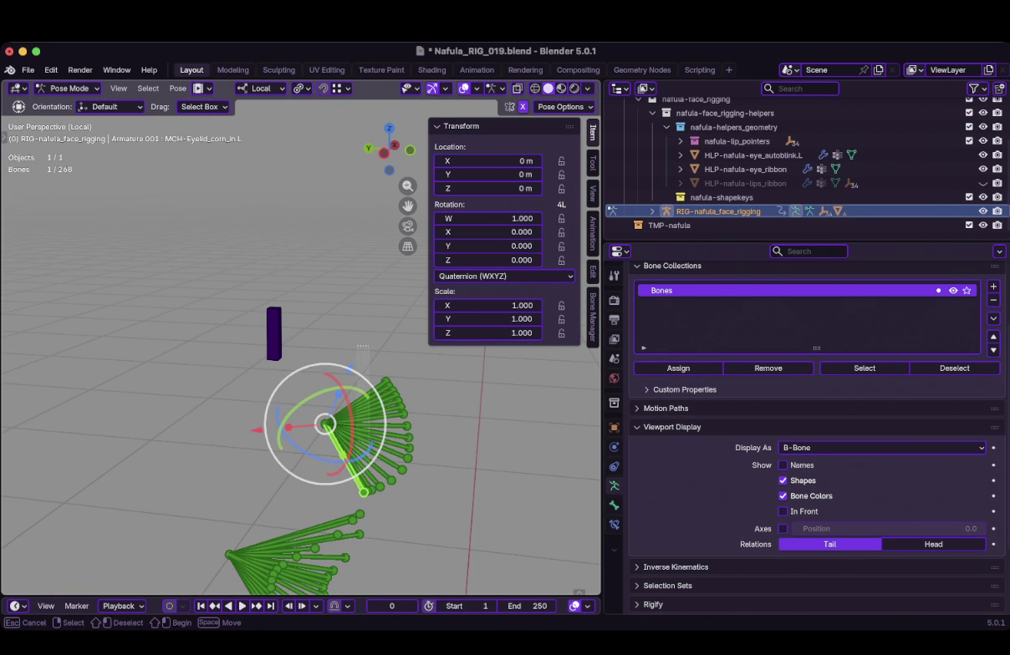
{"action": "key", "text": "ctrl+l"}
{"action": "left_click", "coordinate": [614, 524]}
{"action": "key", "text": "Escape"}
{"action": "left_click", "coordinate": [387, 488], "text": "shift"}
{"action": "left_click_drag", "start_coordinate": [874, 502], "coordinate": [778, 503]}
{"action": "mouse_move", "coordinate": [334, 376]}
{"action": "middle_mouse_down"}
{"action": "mouse_move", "coordinate": [276, 392]}
{"action": "mouse_move", "coordinate": [251, 359]}
{"action": "middle_mouse_up"}
Paste the Auto Blink driver onto MCH-Eyelid_upp2.L's Damped Track.001 influence, after checking upp1.L.
{"action": "left_click", "coordinate": [102, 401]}
{"action": "right_click", "coordinate": [802, 400]}
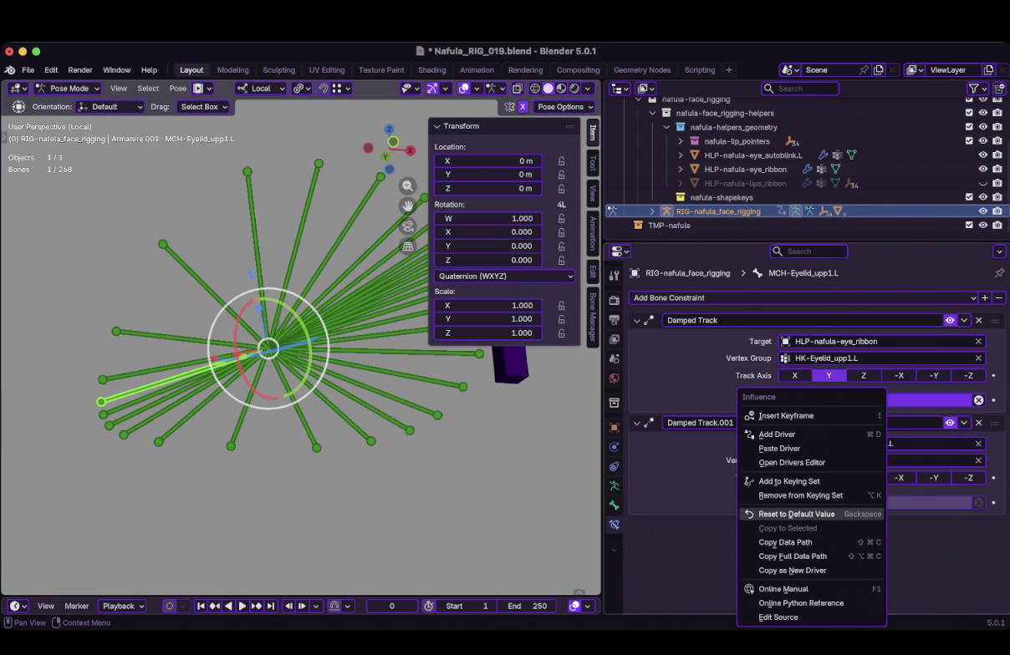
{"action": "left_click", "coordinate": [779, 449]}
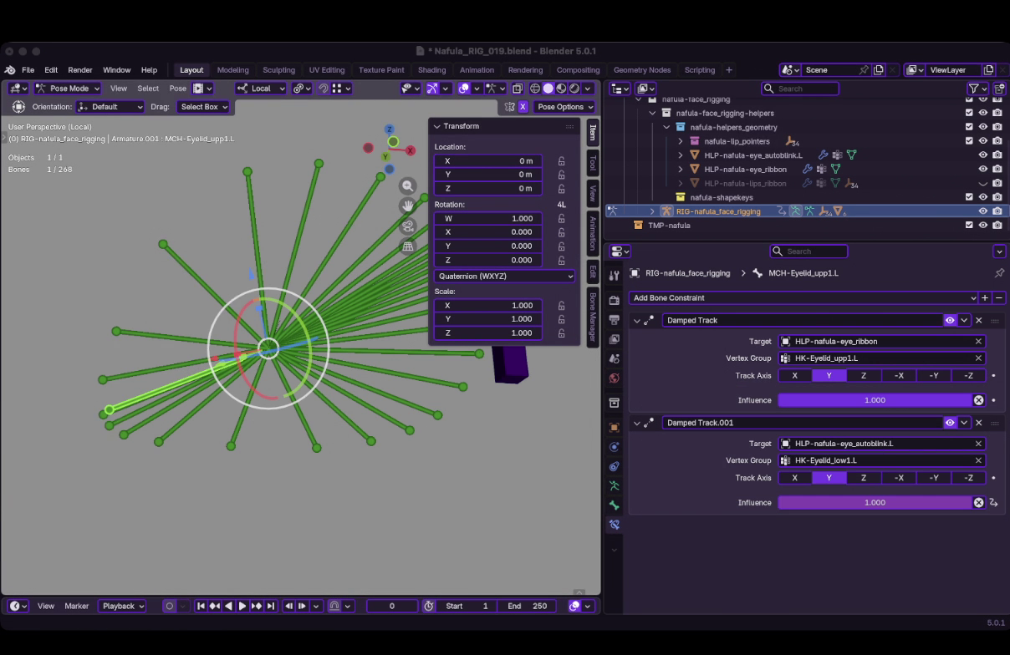
{"action": "left_click", "coordinate": [126, 375]}
{"action": "right_click", "coordinate": [790, 400]}
{"action": "left_click", "coordinate": [744, 462]}
Paste the same driver onto MCH-Eyelid_upp3.L's influence and select the PRP-Eyelids.L bone.
{"action": "left_click", "coordinate": [125, 333]}
{"action": "right_click", "coordinate": [757, 502]}
{"action": "left_click", "coordinate": [725, 449]}
{"action": "left_click", "coordinate": [510, 430]}
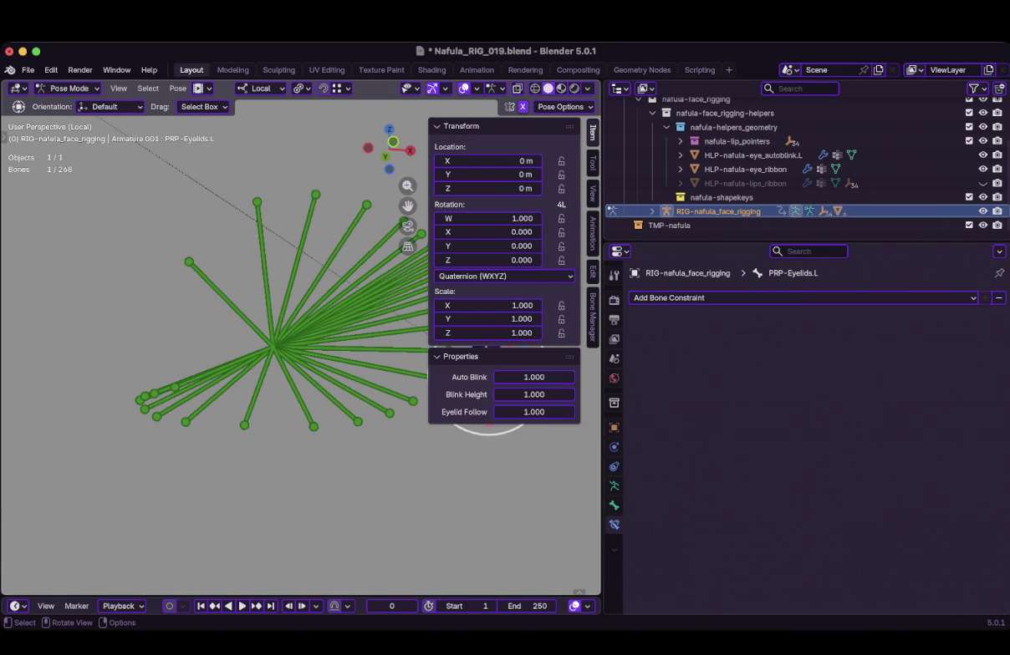
Select the HLP-nafula-eye_autoblink.L helper and view its Blink Middle Correction shape key.
{"action": "scroll", "coordinate": [301, 351], "scroll_direction": "down", "scroll_amount": 3}
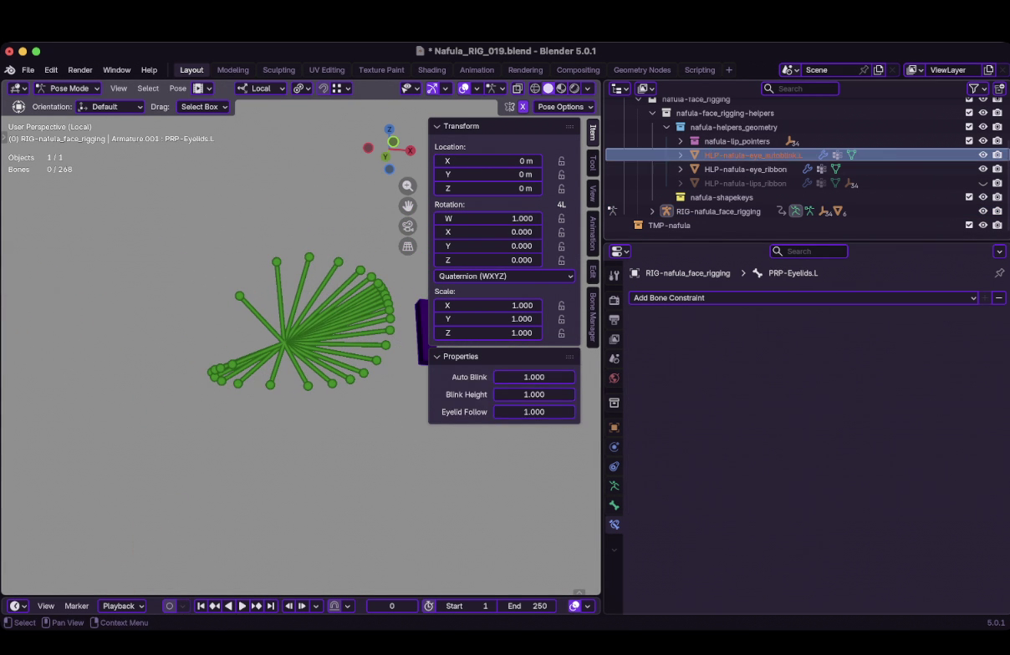
{"action": "left_click", "coordinate": [752, 154]}
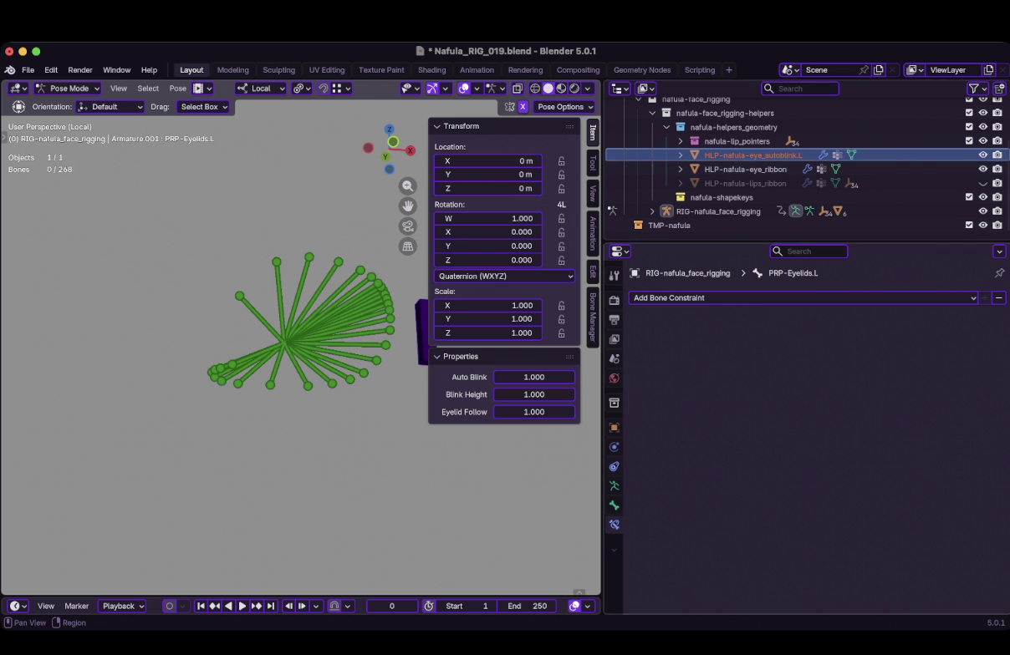
{"action": "left_click", "coordinate": [745, 168]}
{"action": "left_click", "coordinate": [753, 154]}
{"action": "left_click", "coordinate": [613, 524]}
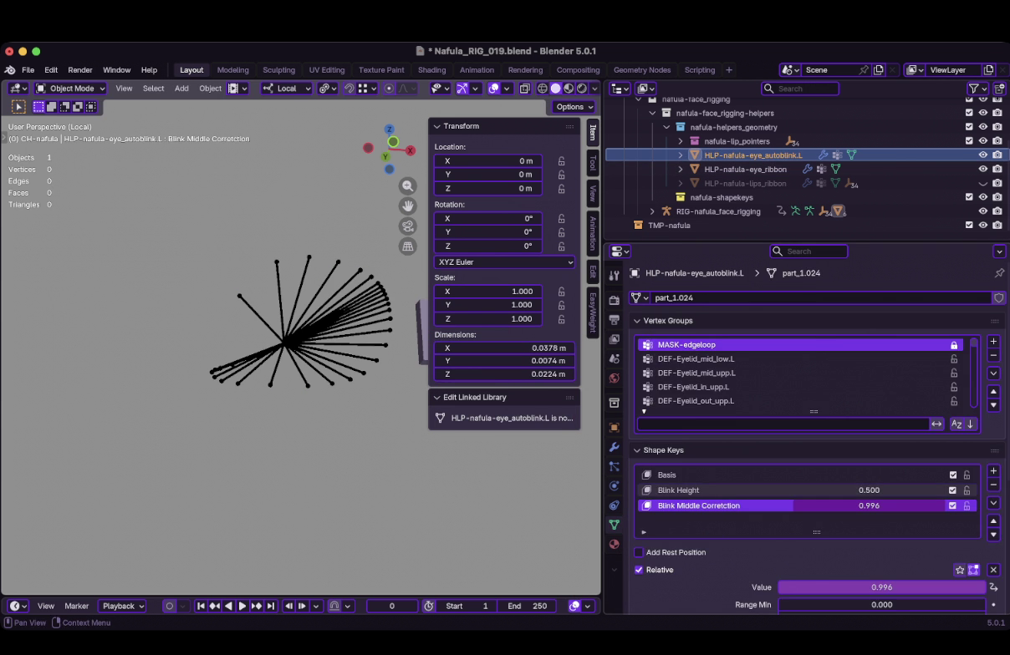
Back on the face rig, give MCH-Eyelid_upp4.L's Damped Track.001 influence the Auto Blink driver.
{"action": "left_click", "coordinate": [795, 211]}
{"action": "left_click", "coordinate": [200, 376]}
{"action": "left_click", "coordinate": [614, 525]}
{"action": "scroll", "coordinate": [193, 284], "scroll_direction": "up", "scroll_amount": 2}
{"action": "left_click", "coordinate": [192, 284]}
{"action": "left_click_drag", "start_coordinate": [874, 502], "coordinate": [973, 503]}
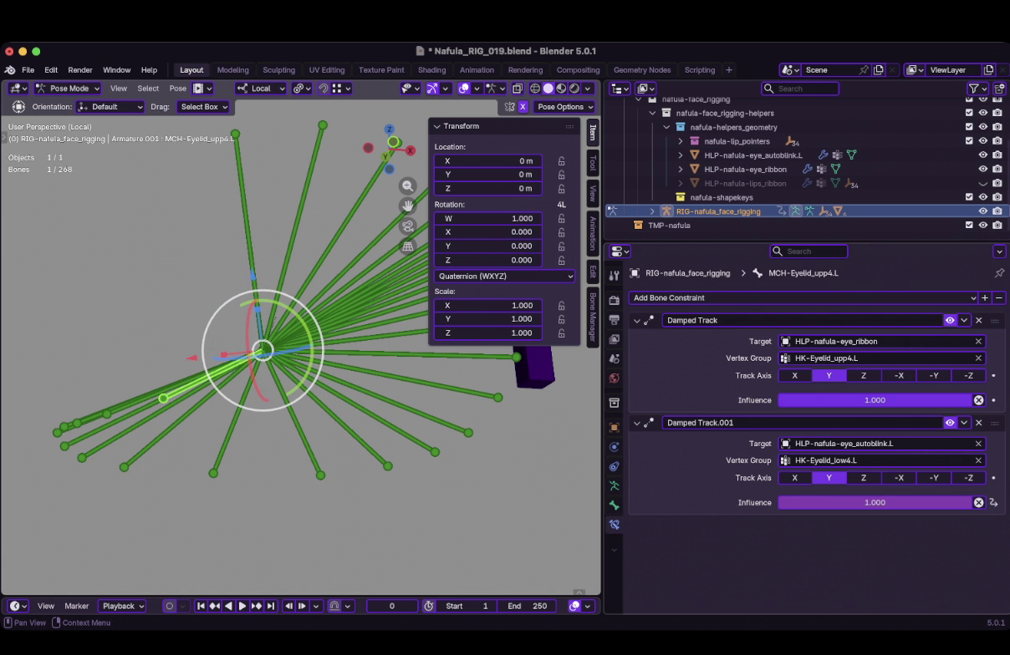
Paste the Auto Blink driver onto Damped Track.001 influence of MCH-Eyelid_upp5.L and the following upper bones.
{"action": "left_click", "coordinate": [247, 234]}
{"action": "right_click", "coordinate": [786, 502]}
{"action": "left_click", "coordinate": [303, 201]}
{"action": "left_click", "coordinate": [351, 209]}
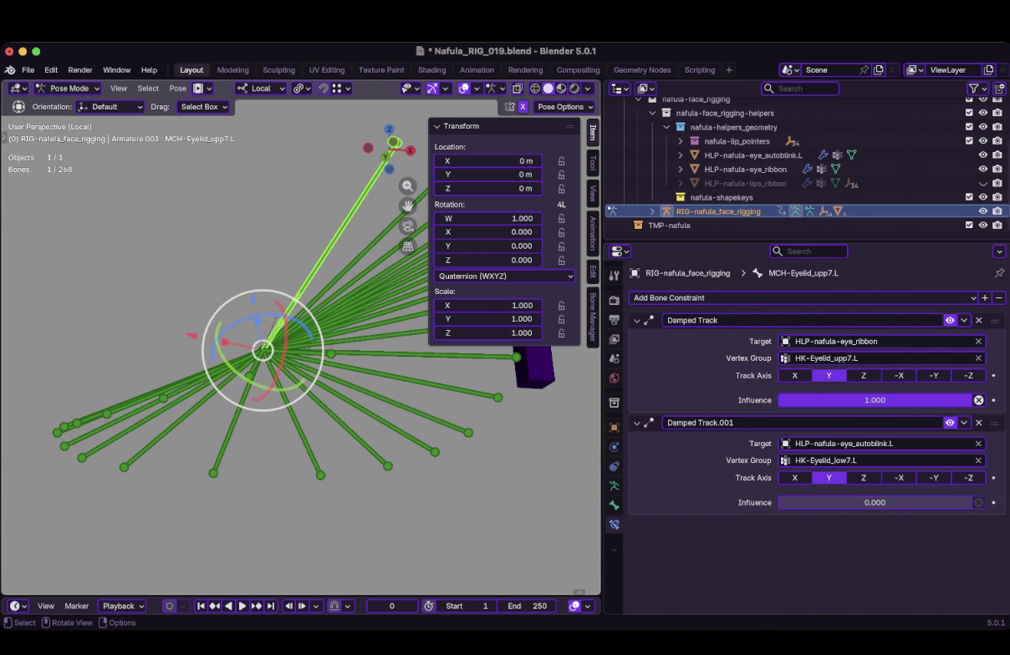
{"action": "middle_click_drag", "start_coordinate": [351, 209], "coordinate": [281, 253], "text": "shift"}
{"action": "right_click", "coordinate": [794, 400]}
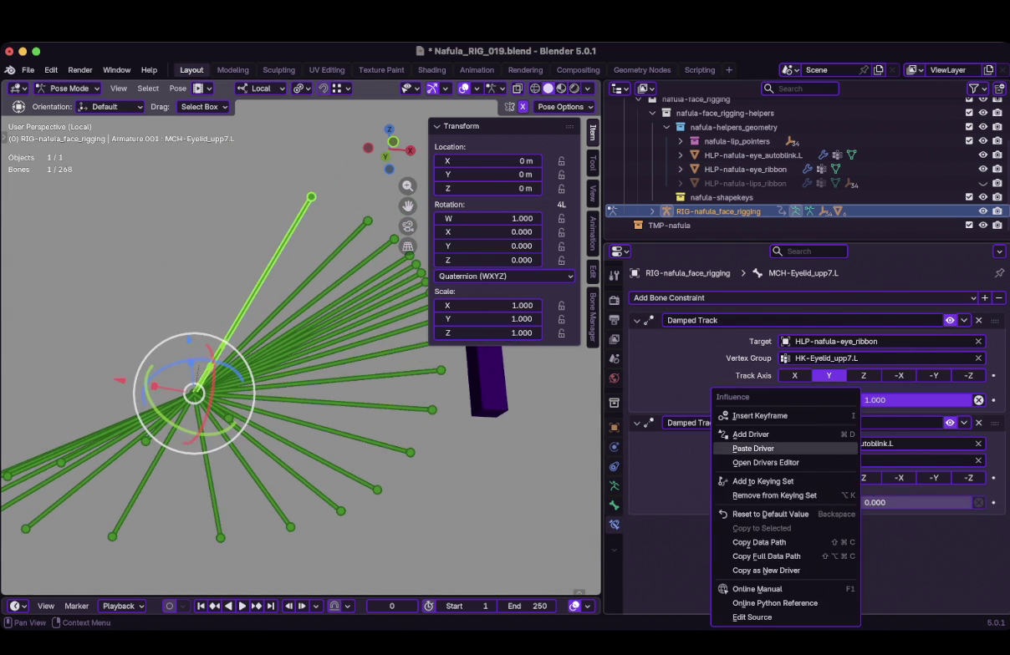
{"action": "left_click", "coordinate": [752, 449]}
{"action": "key", "text": "ctrl+z"}
{"action": "right_click", "coordinate": [794, 503]}
{"action": "left_click", "coordinate": [744, 449]}
Apply the driver to Damped Track.001 influence on MCH-Eyelid_upp8.L through upp10.L.
{"action": "left_click", "coordinate": [309, 380]}
{"action": "right_click", "coordinate": [794, 502]}
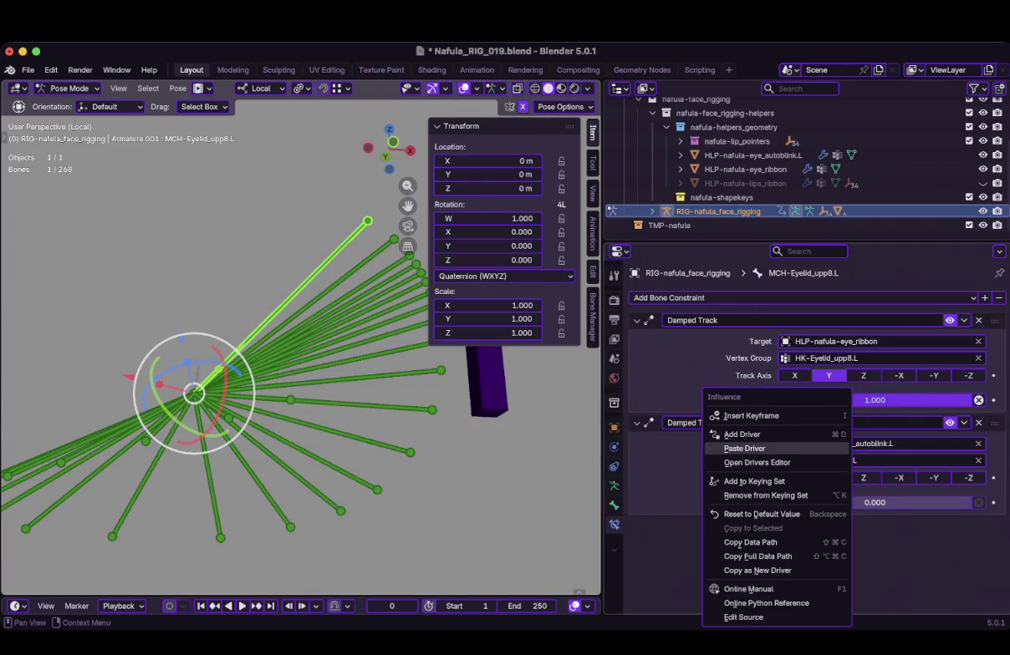
{"action": "left_click", "coordinate": [744, 443]}
{"action": "left_click", "coordinate": [380, 250]}
{"action": "middle_click_drag", "start_coordinate": [292, 376], "coordinate": [292, 335]}
{"action": "left_click", "coordinate": [392, 253]}
{"action": "key", "text": "ctrl+v"}
{"action": "left_click", "coordinate": [409, 252]}
{"action": "middle_click_drag", "start_coordinate": [251, 376], "coordinate": [234, 376]}
Paste the driver onto Damped Track.001 influence of lower bones MCH-Eyelid_low17.L through low13.L.
{"action": "left_click", "coordinate": [322, 305]}
{"action": "right_click", "coordinate": [785, 502]}
{"action": "left_click", "coordinate": [328, 315]}
{"action": "left_click", "coordinate": [332, 329]}
{"action": "key", "text": "ctrl+v"}
{"action": "left_click", "coordinate": [334, 345]}
{"action": "right_click", "coordinate": [773, 502]}
{"action": "left_click", "coordinate": [742, 449]}
{"action": "left_click", "coordinate": [334, 366]}
{"action": "right_click", "coordinate": [774, 499]}
{"action": "left_click", "coordinate": [742, 448]}
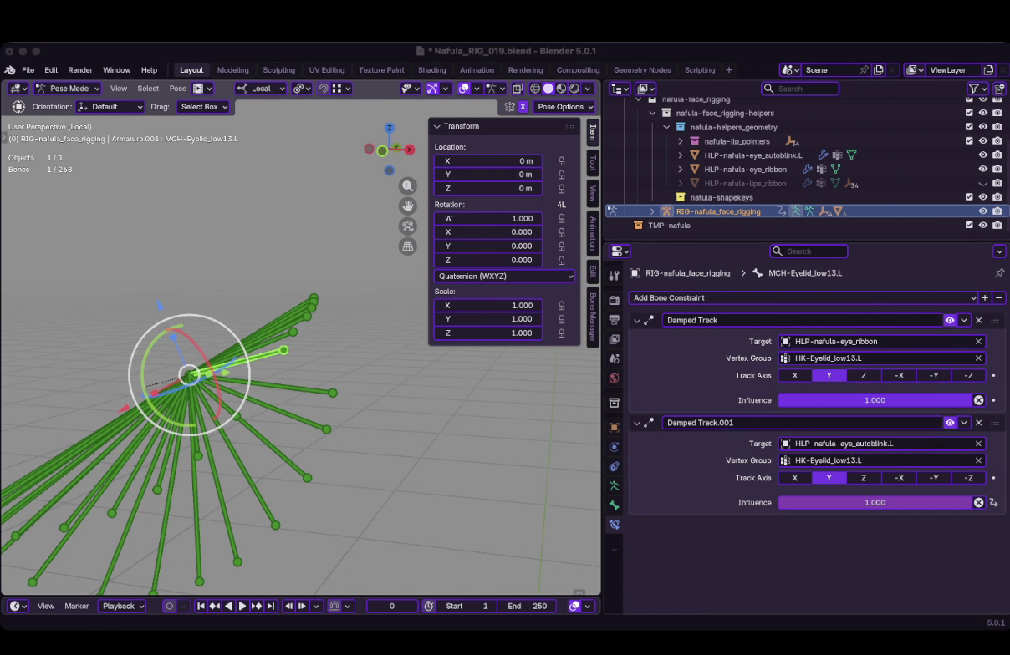
Paste the Auto Blink driver onto Damped Track.001 influence of MCH-Eyelid_low12.L through low8.L.
{"action": "left_click", "coordinate": [284, 386]}
{"action": "right_click", "coordinate": [786, 502]}
{"action": "left_click", "coordinate": [766, 462]}
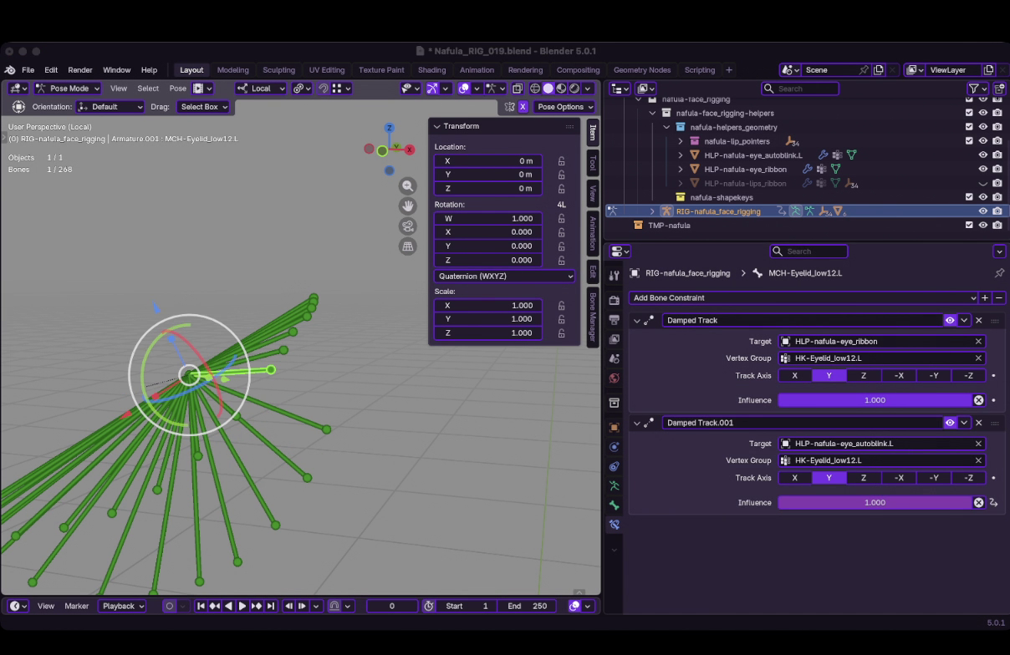
{"action": "left_click", "coordinate": [292, 416]}
{"action": "right_click", "coordinate": [785, 502]}
{"action": "left_click", "coordinate": [767, 462]}
{"action": "left_click", "coordinate": [231, 411]}
{"action": "middle_click_drag", "start_coordinate": [251, 376], "coordinate": [340, 307], "text": "shift"}
{"action": "left_click", "coordinate": [425, 416]}
{"action": "left_click", "coordinate": [386, 456]}
{"action": "left_click_drag", "start_coordinate": [836, 502], "coordinate": [970, 503]}
Apply the same driver to Damped Track.001 influence on MCH-Eyelid_low7.L through low4.L.
{"action": "left_click", "coordinate": [270, 391]}
{"action": "left_click", "coordinate": [295, 493]}
{"action": "left_click", "coordinate": [234, 501]}
{"action": "right_click", "coordinate": [758, 502]}
{"action": "left_click", "coordinate": [725, 448]}
{"action": "left_click", "coordinate": [322, 488]}
{"action": "right_click", "coordinate": [758, 502]}
{"action": "left_click", "coordinate": [725, 448]}
Drive MCH-Eyelid_low3.L through low1.L the same way, then select MCH-Eyelid_corn_in.L.
{"action": "left_click", "coordinate": [251, 422]}
{"action": "left_click", "coordinate": [227, 451]}
{"action": "right_click", "coordinate": [758, 502]}
{"action": "left_click", "coordinate": [209, 446]}
{"action": "key", "text": "ctrl+shift+v"}
{"action": "left_click", "coordinate": [230, 470]}
{"action": "mouse_move", "coordinate": [292, 376]}
{"action": "middle_mouse_down"}
{"action": "mouse_move", "coordinate": [251, 376]}
{"action": "mouse_move", "coordinate": [322, 360]}
{"action": "mouse_move", "coordinate": [314, 372]}
{"action": "middle_mouse_up"}
Save Nafula_RIG_019.blend twice, orbiting around the eyelid bone fan in between.
{"action": "key", "text": "ctrl+s"}
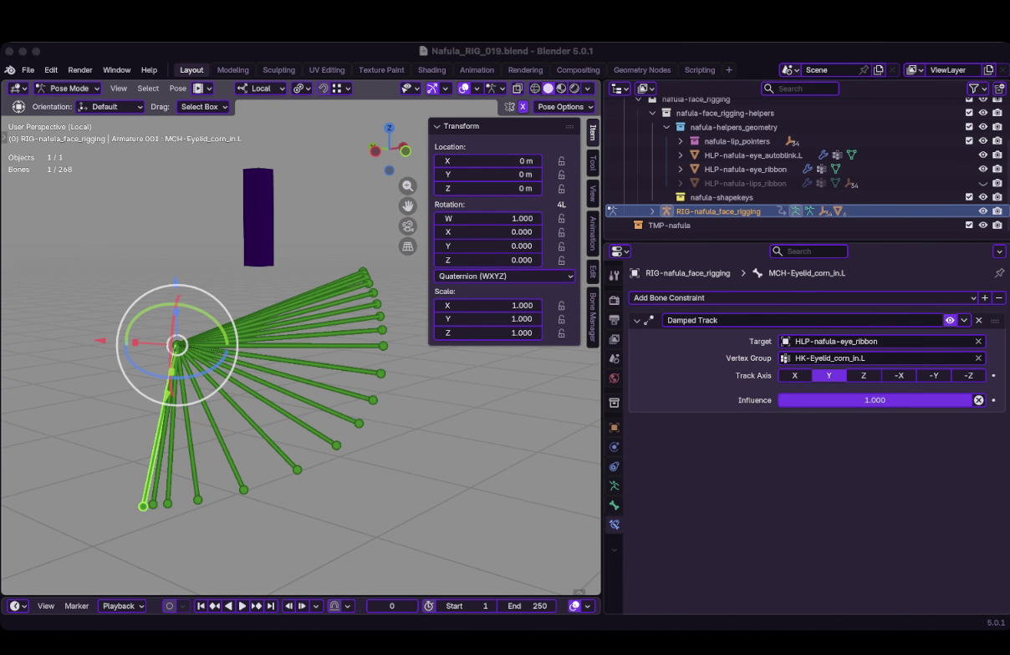
{"action": "middle_click_drag", "start_coordinate": [301, 351], "coordinate": [368, 359]}
{"action": "key", "text": "ctrl+s"}
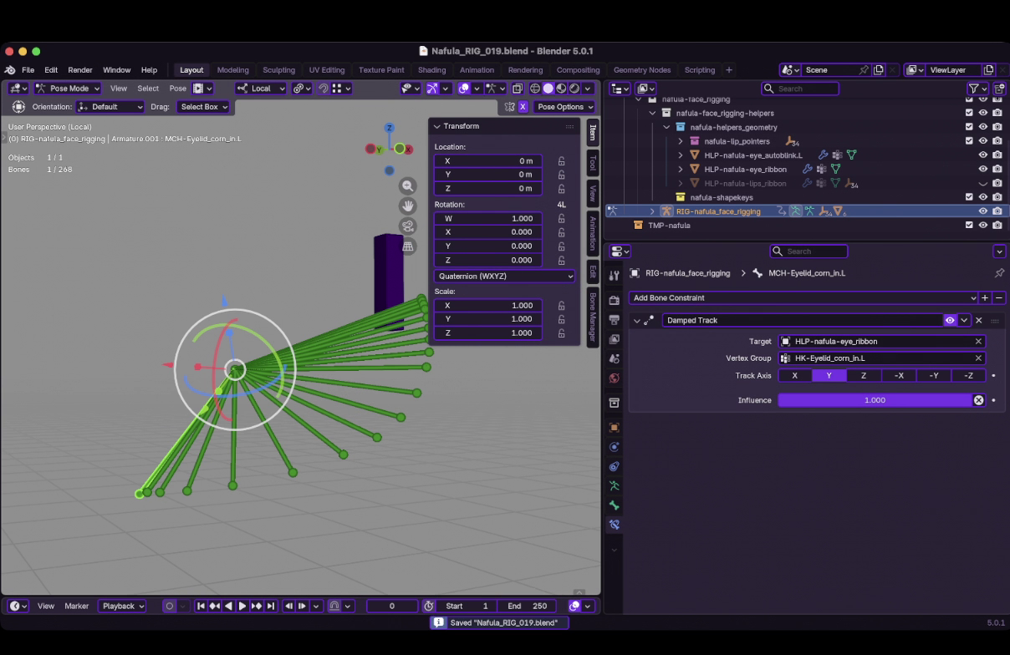
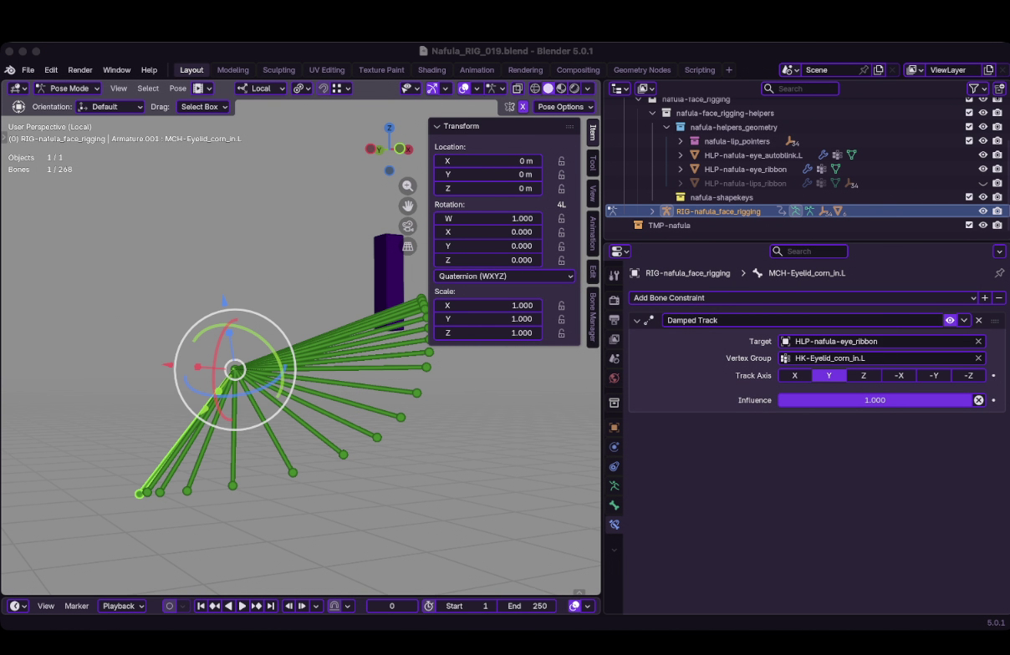
Save the rig and test PRP-Eyelids.L's Auto Blink on the eyelid bone fan, leaving it at 1.000.
{"action": "key", "text": "super+Tab"}
{"action": "key", "text": "alt+a"}
{"action": "key", "text": "super+s"}
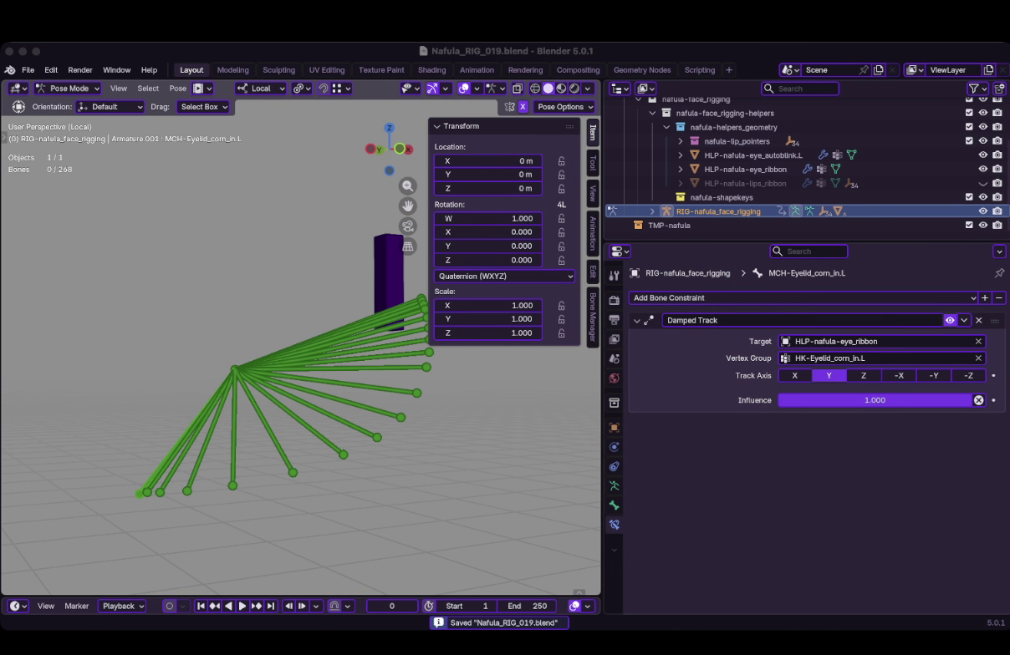
{"action": "left_click", "coordinate": [389, 276]}
{"action": "left_click_drag", "start_coordinate": [533, 376], "coordinate": [501, 376]}
{"action": "middle_click_drag", "start_coordinate": [251, 459], "coordinate": [209, 460]}
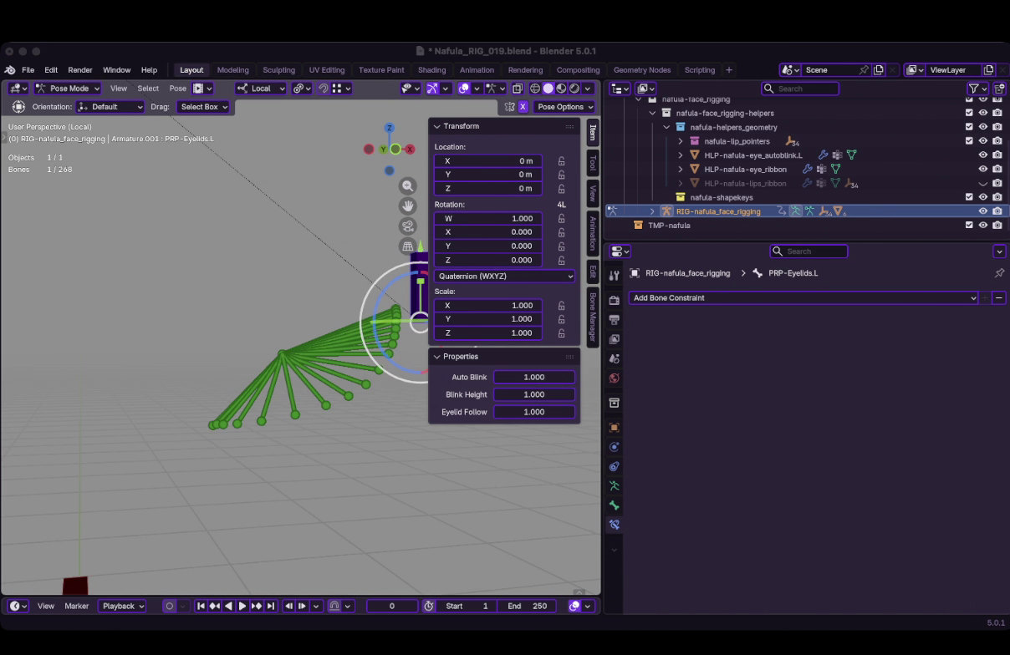
Set PRP-Eyelids.L Auto Blink to 0 and Blink Height to 0.680, exit Local view, and save Nafula_RIG_019.blend.
{"action": "mouse_move", "coordinate": [284, 359]}
{"action": "middle_mouse_down", "text": "shift"}
{"action": "mouse_move", "coordinate": [351, 351]}
{"action": "mouse_move", "coordinate": [188, 372]}
{"action": "middle_mouse_up", "text": "shift"}
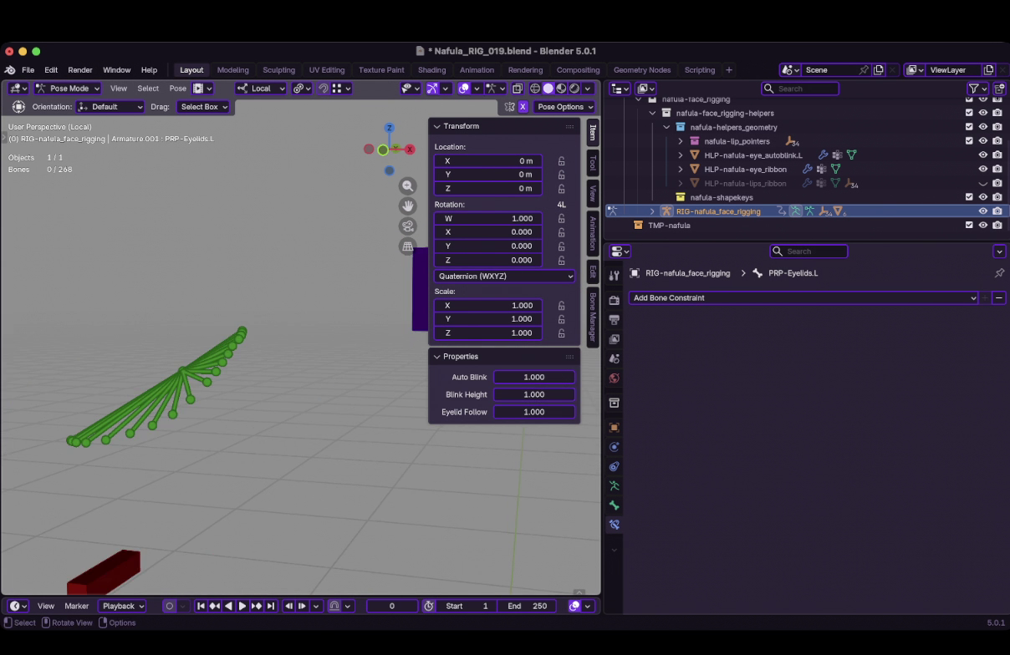
{"action": "mouse_move", "coordinate": [533, 394]}
{"action": "left_mouse_down"}
{"action": "mouse_move", "coordinate": [501, 394]}
{"action": "mouse_move", "coordinate": [535, 395]}
{"action": "mouse_move", "coordinate": [514, 395]}
{"action": "left_mouse_up"}
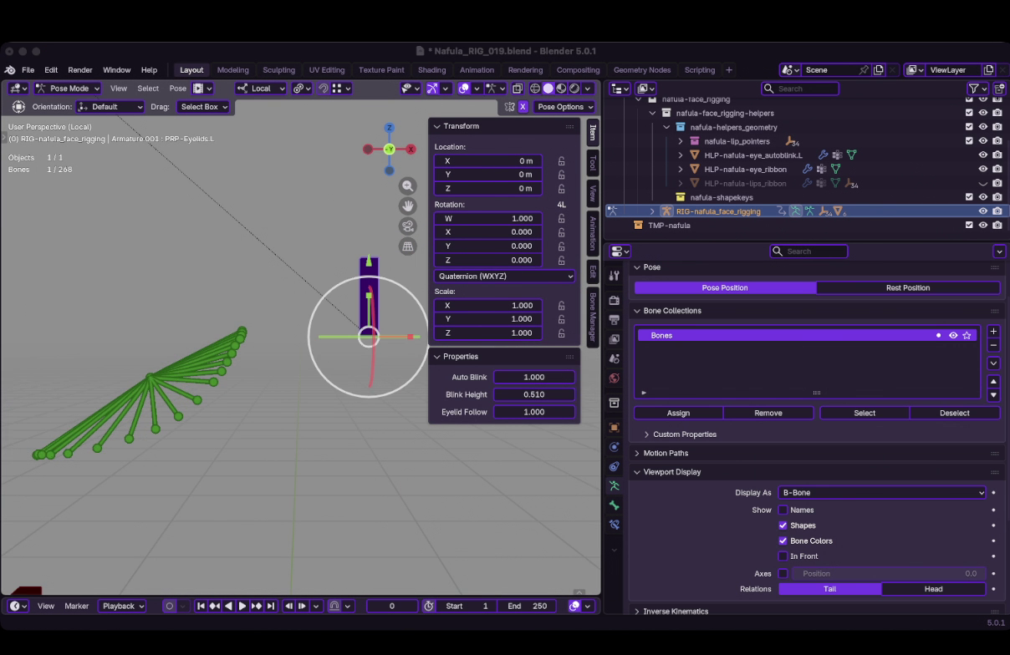
{"action": "key", "text": "alt+a"}
{"action": "key", "text": "KP_Divide"}
{"action": "mouse_move", "coordinate": [533, 395]}
{"action": "left_mouse_down"}
{"action": "mouse_move", "coordinate": [510, 394]}
{"action": "mouse_move", "coordinate": [528, 394]}
{"action": "left_mouse_up"}
{"action": "mouse_move", "coordinate": [533, 377]}
{"action": "left_mouse_down"}
{"action": "mouse_move", "coordinate": [501, 377]}
{"action": "mouse_move", "coordinate": [551, 377]}
{"action": "left_mouse_up"}
{"action": "key", "text": "Escape"}
{"action": "scroll", "coordinate": [300, 351], "scroll_direction": "down", "scroll_amount": 5}
{"action": "key", "text": "ctrl+s"}
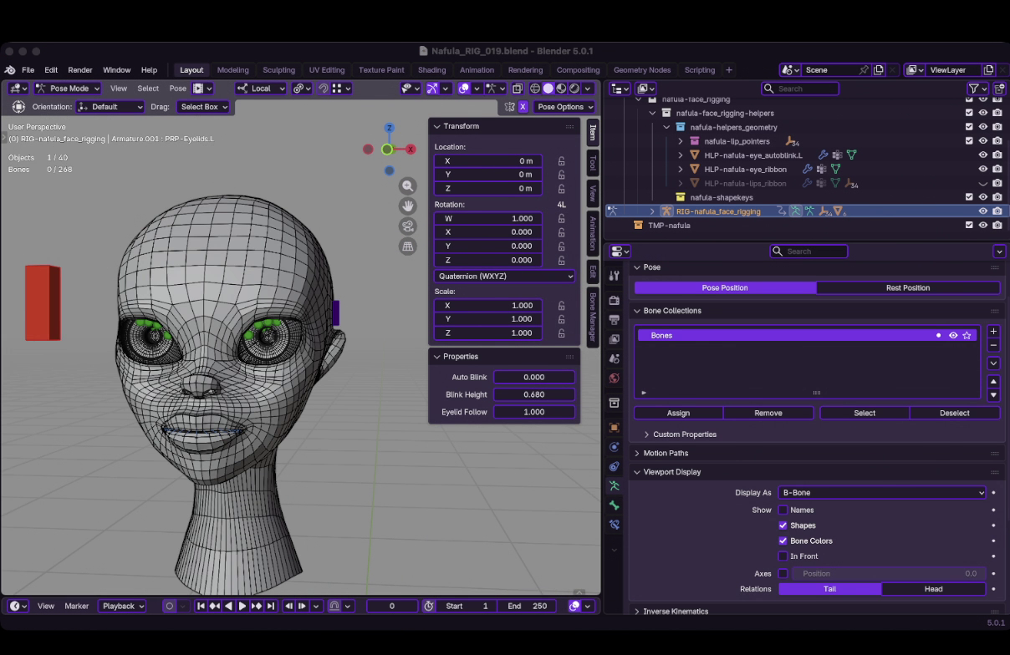
Add the mirrored right autoblink helper HLP-nafula-eye_autoblink.R to the scene.
{"action": "left_click", "coordinate": [752, 164]}
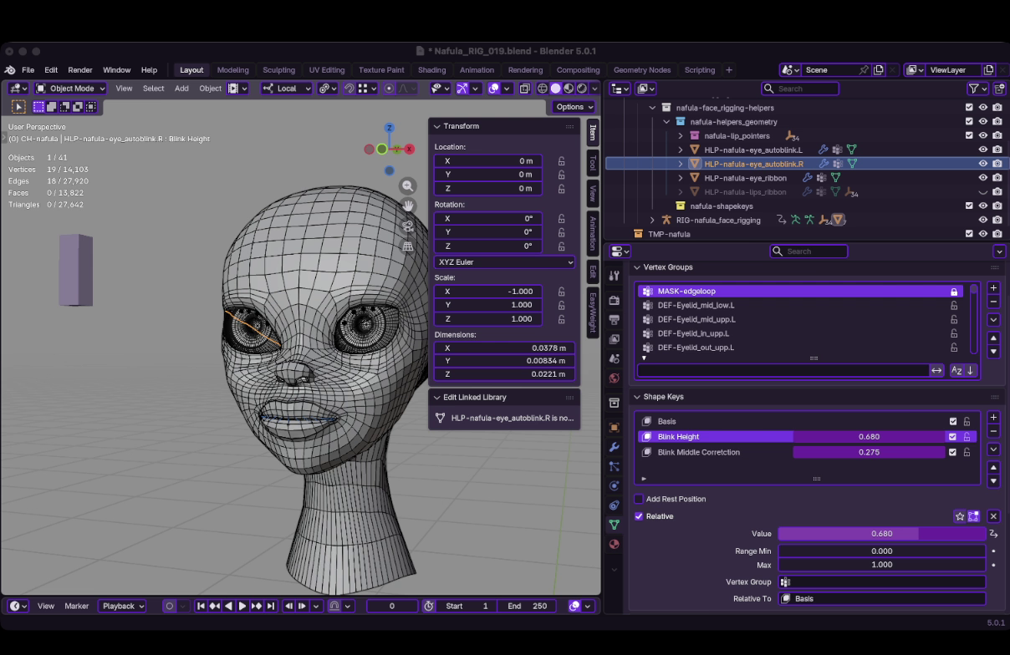
{"action": "key", "text": "alt+a"}
{"action": "mouse_move", "coordinate": [301, 351]}
{"action": "middle_mouse_down"}
{"action": "mouse_move", "coordinate": [351, 351]}
{"action": "mouse_move", "coordinate": [222, 355]}
{"action": "middle_mouse_up"}
Symmetrize PRP-Eyelids.L in the face rig's Edit Mode to create PRP-Eyelids.R.
{"action": "left_click", "coordinate": [717, 220]}
{"action": "key", "text": "Tab"}
{"action": "left_click", "coordinate": [251, 408]}
{"action": "right_click", "coordinate": [251, 408]}
{"action": "left_click", "coordinate": [257, 422]}
{"action": "scroll", "coordinate": [257, 422], "scroll_direction": "down", "scroll_amount": 3}
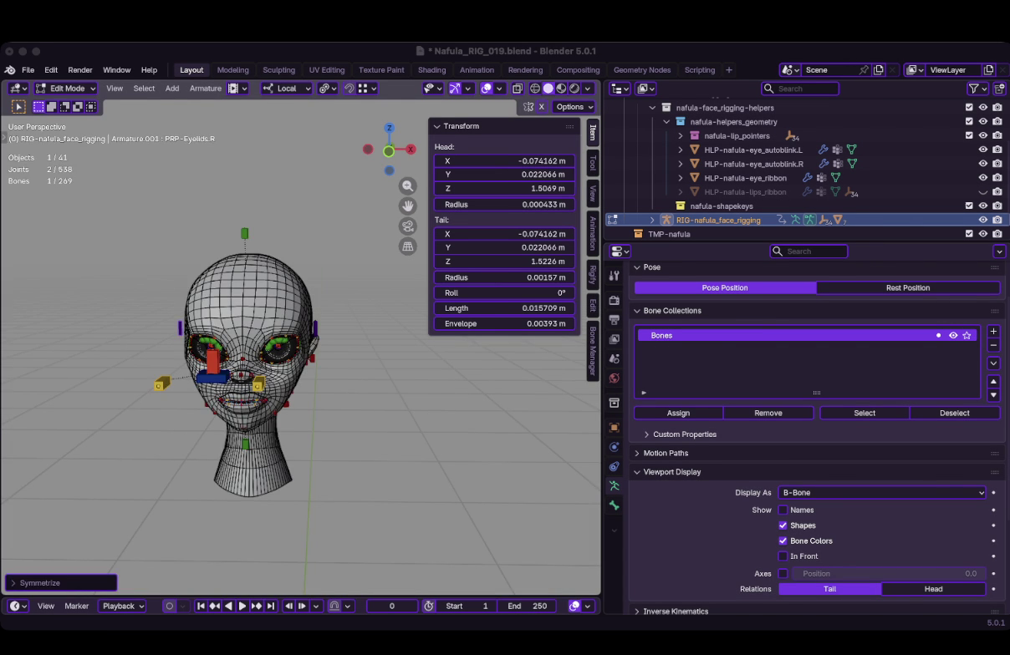
Isolate the face rig in Local view in Edit Mode and frame the eyelid joint.
{"action": "key", "text": "Tab"}
{"action": "scroll", "coordinate": [301, 335], "scroll_direction": "up", "scroll_amount": 5}
{"action": "key", "text": "Tab"}
{"action": "scroll", "coordinate": [221, 363], "scroll_direction": "up", "scroll_amount": 3}
{"action": "key", "text": "Tab"}
{"action": "key", "text": "KP_Divide"}
{"action": "key", "text": "Tab"}
{"action": "key", "text": "KP_Decimal"}
{"action": "mouse_move", "coordinate": [301, 376]}
{"action": "middle_mouse_down"}
{"action": "mouse_move", "coordinate": [250, 351]}
{"action": "mouse_move", "coordinate": [284, 326]}
{"action": "mouse_move", "coordinate": [276, 334]}
{"action": "middle_mouse_up"}
Select the left MCH-Eyelid upper and lower bones and Symmetrize them to the right side.
{"action": "left_click", "coordinate": [262, 246]}
{"action": "key", "text": "ctrl+KP_Add"}
{"action": "left_click", "coordinate": [211, 251], "text": "shift"}
{"action": "left_click", "coordinate": [201, 365], "text": "shift"}
{"action": "key", "text": "shift+ctrl+m"}
{"action": "mouse_move", "coordinate": [301, 351]}
{"action": "middle_mouse_down"}
{"action": "mouse_move", "coordinate": [276, 334]}
{"action": "mouse_move", "coordinate": [353, 199]}
{"action": "middle_mouse_up"}
{"action": "left_click", "coordinate": [352, 199], "text": "shift"}
{"action": "scroll", "coordinate": [353, 199], "scroll_direction": "down", "scroll_amount": 3}
{"action": "key", "text": "g"}
{"action": "key", "text": "Return"}
{"action": "middle_click_drag", "start_coordinate": [301, 335], "coordinate": [317, 317]}
{"action": "key", "text": "F3"}
{"action": "type", "text": "symmetrize"}
{"action": "key", "text": "Return"}
Switch to Pose Mode and open bone_mirror_subtargets.py in a Text Editor split from the Outliner.
{"action": "key", "text": "ctrl+Tab"}
{"action": "left_click_drag", "start_coordinate": [802, 241], "coordinate": [802, 317]}
{"action": "left_click_drag", "start_coordinate": [606, 82], "coordinate": [607, 190]}
{"action": "left_click", "coordinate": [619, 88]}
{"action": "left_click", "coordinate": [442, 125]}
{"action": "left_click", "coordinate": [757, 88]}
{"action": "key", "text": "Return"}
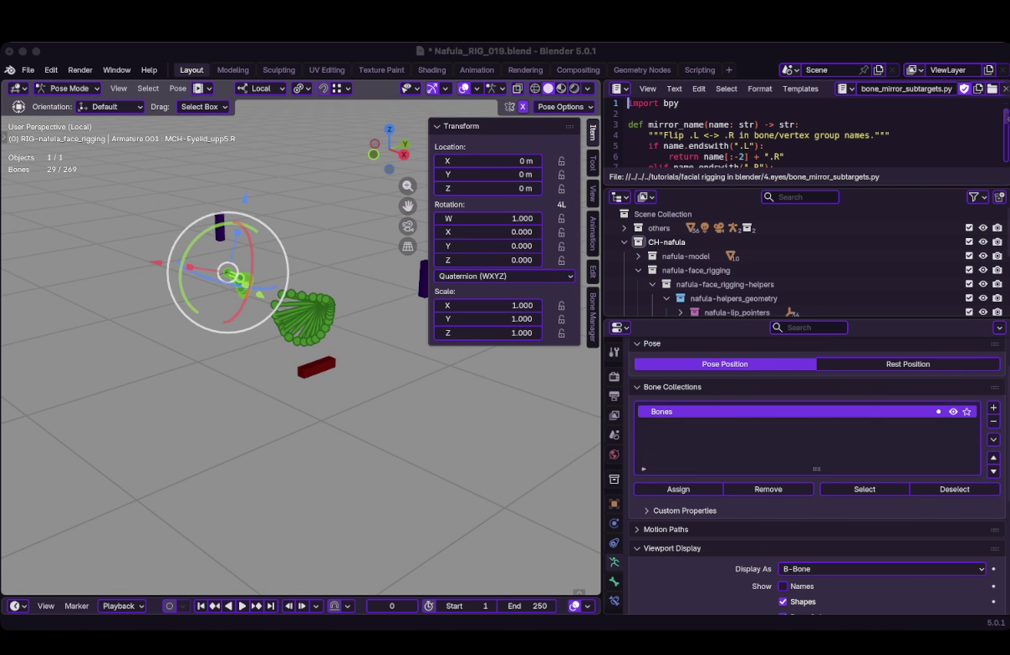
Frame the selected bones, set PRP-Eyelids.R Auto Blink to 1.000, and copy it as a new driver.
{"action": "mouse_move", "coordinate": [300, 351]}
{"action": "middle_mouse_down"}
{"action": "mouse_move", "coordinate": [359, 335]}
{"action": "mouse_move", "coordinate": [251, 342]}
{"action": "mouse_move", "coordinate": [301, 317]}
{"action": "middle_mouse_up"}
{"action": "scroll", "coordinate": [752, 88], "scroll_direction": "right", "scroll_amount": 3}
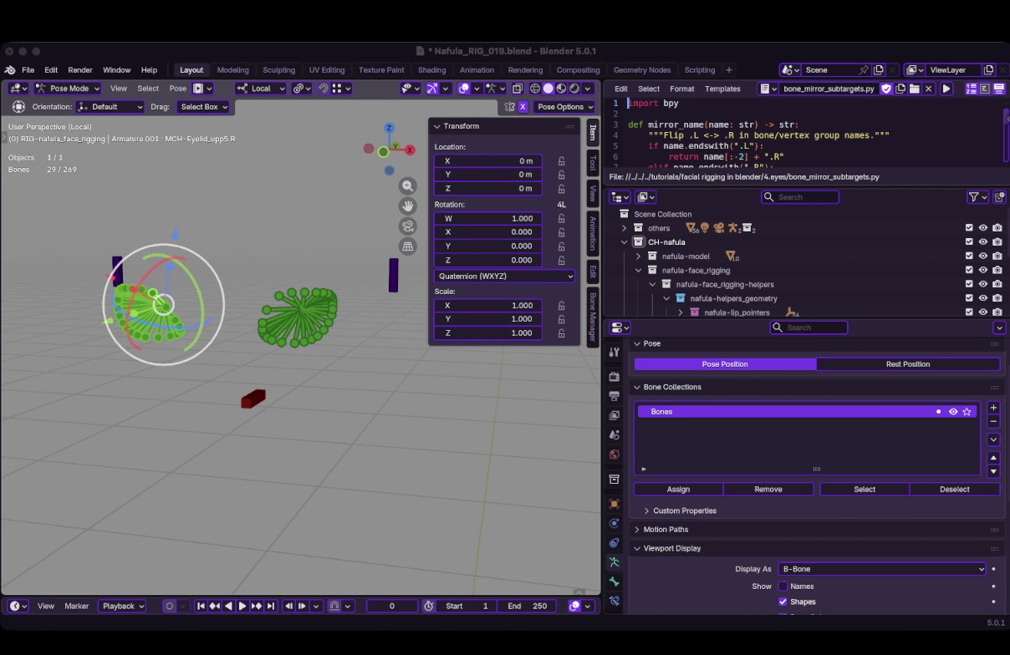
{"action": "key", "text": "grave"}
{"action": "left_click", "coordinate": [324, 421]}
{"action": "left_click", "coordinate": [219, 266]}
{"action": "left_click_drag", "start_coordinate": [514, 377], "coordinate": [569, 377]}
{"action": "middle_click_drag", "start_coordinate": [334, 334], "coordinate": [384, 326]}
{"action": "right_click", "coordinate": [518, 377]}
{"action": "left_click", "coordinate": [464, 377]}
Select MCH-Eyelid_low13.R to display its Damped Track constraints.
{"action": "scroll", "coordinate": [293, 301], "scroll_direction": "up", "scroll_amount": 5}
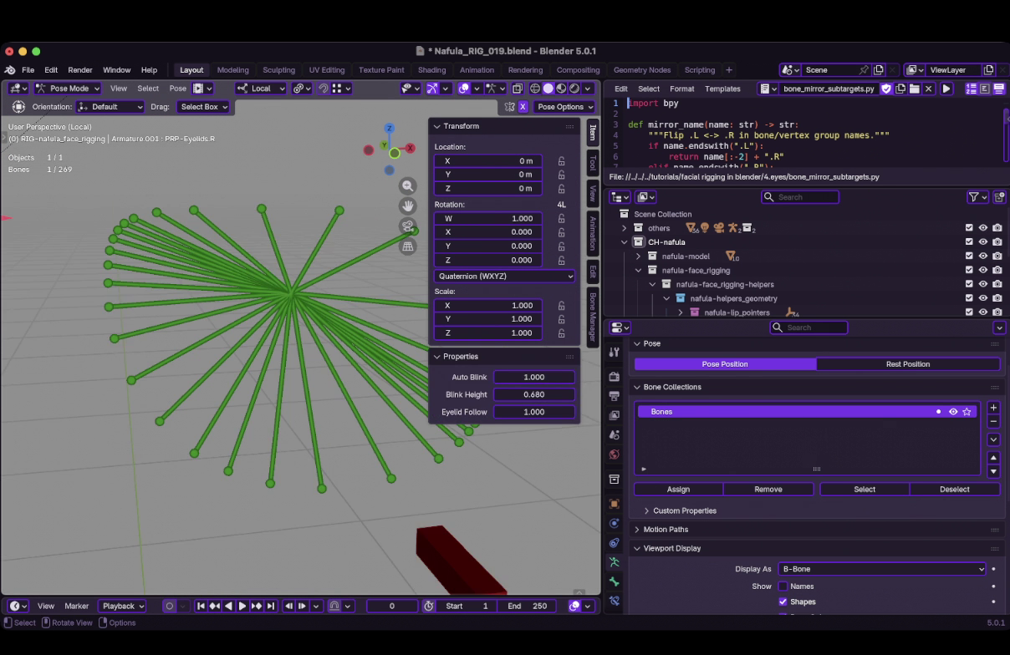
{"action": "left_click", "coordinate": [201, 288]}
{"action": "middle_click_drag", "start_coordinate": [293, 301], "coordinate": [323, 311]}
{"action": "scroll", "coordinate": [293, 314], "scroll_direction": "down", "scroll_amount": 5}
{"action": "scroll", "coordinate": [815, 468], "scroll_direction": "down", "scroll_amount": 1}
{"action": "scroll", "coordinate": [308, 351], "scroll_direction": "up", "scroll_amount": 3}
Paste the Auto Blink driver onto MCH-Eyelid_low13.R's Damped Track influence.
{"action": "left_click", "coordinate": [614, 601]}
{"action": "right_click", "coordinate": [802, 476]}
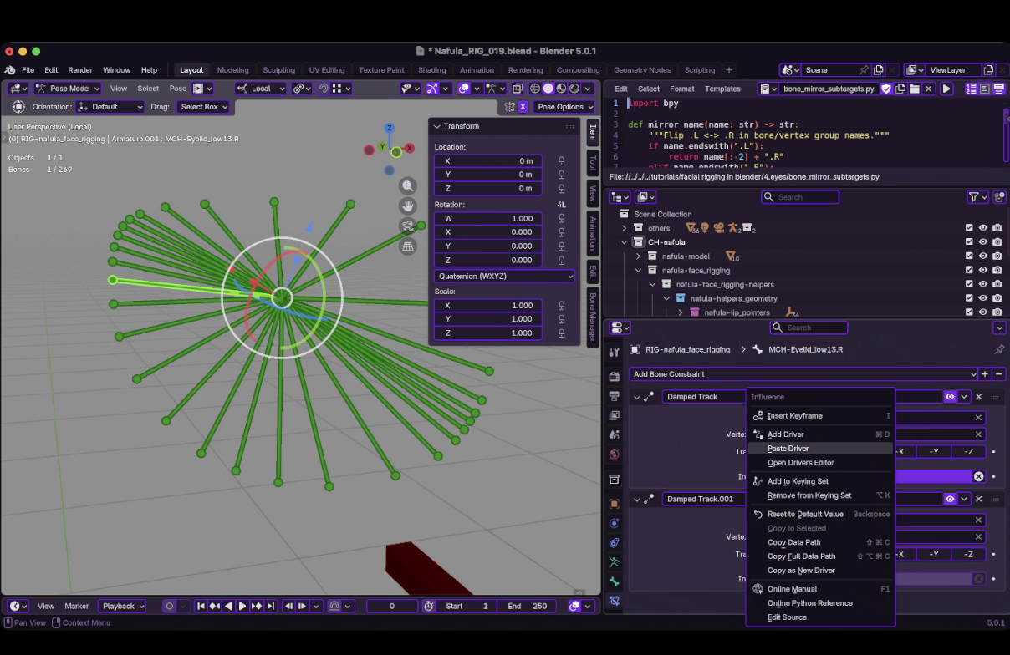
{"action": "left_click", "coordinate": [801, 556]}
{"action": "middle_click_drag", "start_coordinate": [301, 334], "coordinate": [397, 335]}
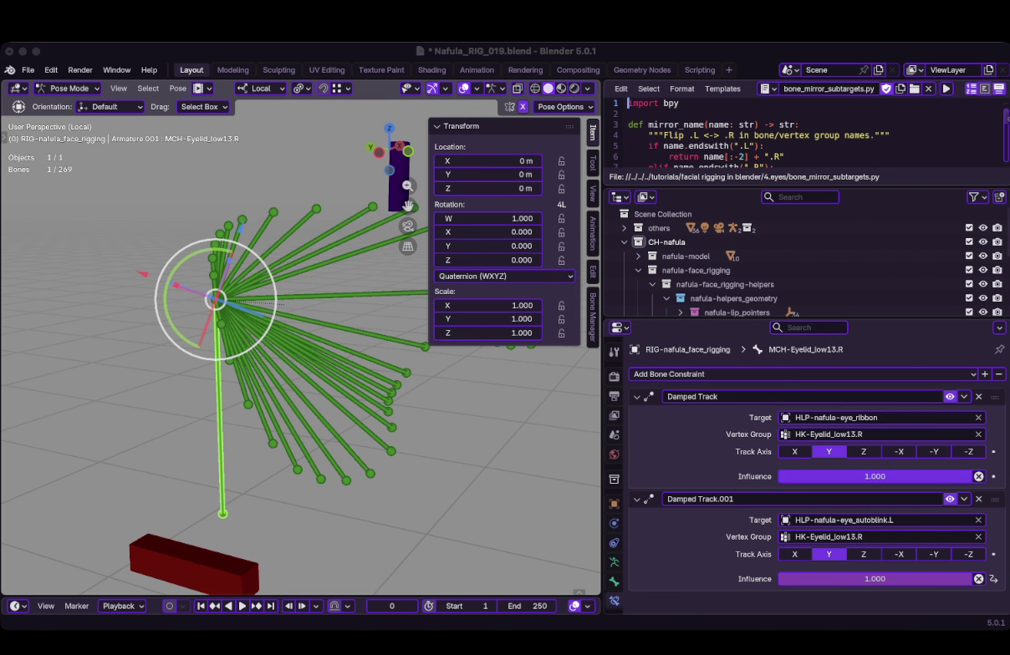
{"action": "mouse_move", "coordinate": [301, 376]}
{"action": "middle_mouse_down"}
{"action": "mouse_move", "coordinate": [259, 376]}
{"action": "mouse_move", "coordinate": [301, 360]}
{"action": "middle_mouse_up"}
Retarget the right eyelid bone fan's Damped Track.001 to HLP-nafula-eye_autoblink.R.
{"action": "left_click_drag", "start_coordinate": [262, 221], "coordinate": [409, 472]}
{"action": "left_click", "coordinate": [219, 418], "text": "shift"}
{"action": "left_click", "coordinate": [844, 519]}
{"action": "key", "text": "End"}
{"action": "key", "text": "BackSpace"}
{"action": "type", "text": "R"}
{"action": "key", "text": "Return"}
Check bones MCH-Eyelid_low3.R, MCH-Eyelid_upp10.R and MCH-Eyelid_low13.R.
{"action": "left_click", "coordinate": [330, 337]}
{"action": "left_click", "coordinate": [326, 356]}
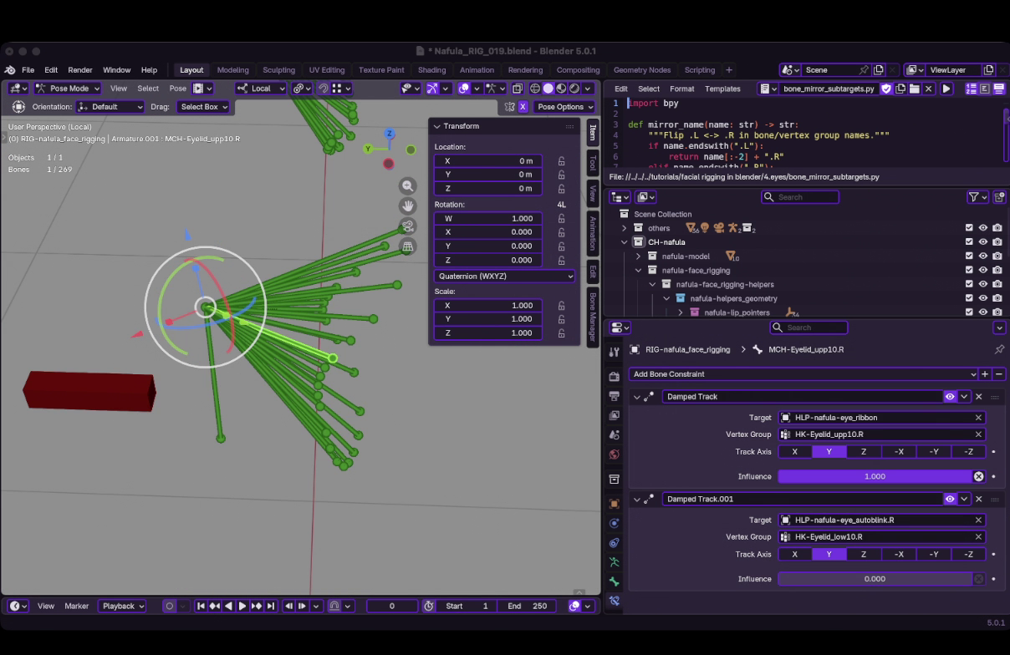
{"action": "left_click", "coordinate": [220, 430]}
{"action": "mouse_move", "coordinate": [251, 376]}
{"action": "middle_mouse_down"}
{"action": "mouse_move", "coordinate": [335, 372]}
{"action": "mouse_move", "coordinate": [360, 359]}
{"action": "middle_mouse_up"}
Exit Local View, select HLP-nafula-eye_autoblink.R, and enter Edit Mode viewing the right eye.
{"action": "key", "text": "KP_Divide"}
{"action": "scroll", "coordinate": [794, 250], "scroll_direction": "down", "scroll_amount": 6}
{"action": "mouse_move", "coordinate": [250, 376]}
{"action": "middle_mouse_down"}
{"action": "mouse_move", "coordinate": [284, 376]}
{"action": "mouse_move", "coordinate": [217, 376]}
{"action": "middle_mouse_up"}
{"action": "left_click", "coordinate": [752, 231]}
{"action": "key", "text": "Tab"}
{"action": "scroll", "coordinate": [301, 342], "scroll_direction": "up", "scroll_amount": 5}
{"action": "scroll", "coordinate": [301, 343], "scroll_direction": "down", "scroll_amount": 4}
{"action": "scroll", "coordinate": [614, 459], "scroll_direction": "down", "scroll_amount": 1}
{"action": "scroll", "coordinate": [301, 343], "scroll_direction": "up", "scroll_amount": 3}
{"action": "mouse_move", "coordinate": [301, 343]}
{"action": "middle_mouse_down"}
{"action": "mouse_move", "coordinate": [251, 351]}
{"action": "mouse_move", "coordinate": [339, 351]}
{"action": "middle_mouse_up"}
Isolate the face rig in Pose Mode and toggle an eyelid bone's Damped Track.001 off and on to compare.
{"action": "key", "text": "ctrl+Tab"}
{"action": "left_click", "coordinate": [718, 288]}
{"action": "key", "text": "KP_Divide"}
{"action": "left_click", "coordinate": [231, 334]}
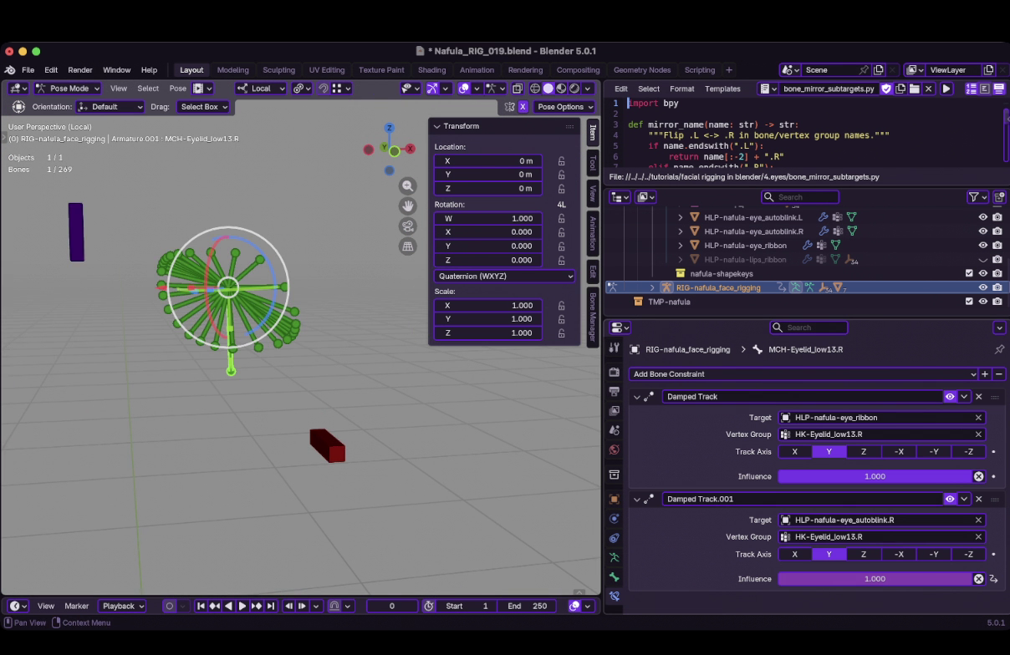
{"action": "left_click", "coordinate": [949, 499]}
{"action": "left_click", "coordinate": [950, 499]}
{"action": "scroll", "coordinate": [301, 351], "scroll_direction": "down", "scroll_amount": 1}
{"action": "scroll", "coordinate": [301, 351], "scroll_direction": "up", "scroll_amount": 2}
{"action": "mouse_move", "coordinate": [301, 351]}
{"action": "middle_mouse_down"}
{"action": "mouse_move", "coordinate": [251, 351]}
{"action": "mouse_move", "coordinate": [351, 351]}
{"action": "mouse_move", "coordinate": [322, 351]}
{"action": "mouse_move", "coordinate": [318, 368]}
{"action": "mouse_move", "coordinate": [317, 343]}
{"action": "mouse_move", "coordinate": [385, 334]}
{"action": "middle_mouse_up"}
Test MCH-Eyelid_upp7.R's autoblink Damped Track influence, leaving it at 0.000.
{"action": "key", "text": "Tab"}
{"action": "scroll", "coordinate": [300, 334], "scroll_direction": "down", "scroll_amount": 5}
{"action": "key", "text": "Tab"}
{"action": "scroll", "coordinate": [301, 334], "scroll_direction": "up", "scroll_amount": 5}
{"action": "left_click", "coordinate": [343, 326]}
{"action": "left_click", "coordinate": [278, 184]}
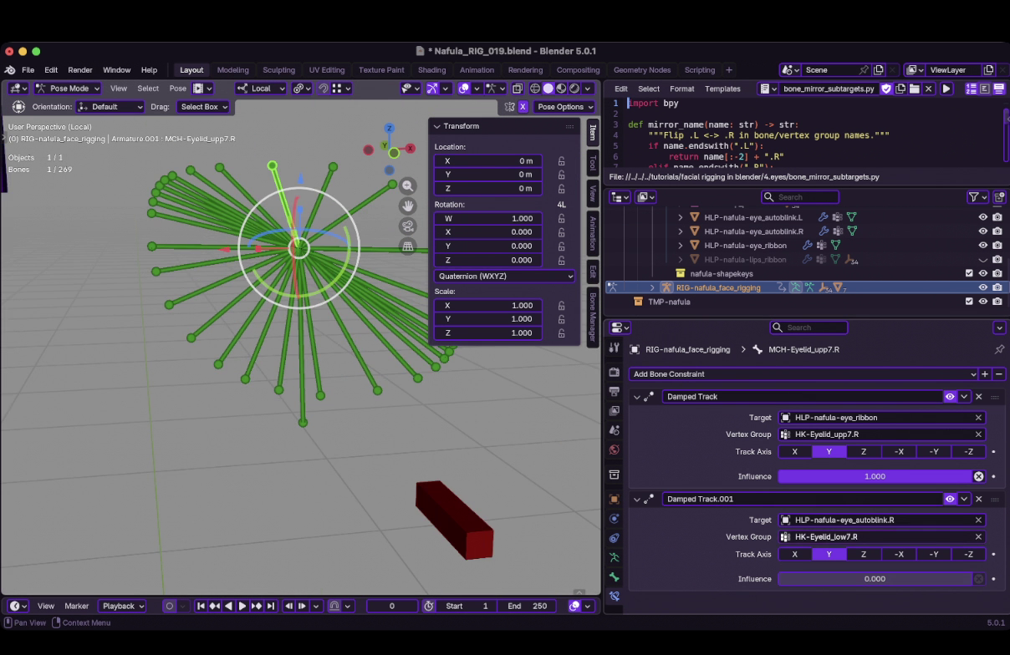
{"action": "left_click_drag", "start_coordinate": [835, 578], "coordinate": [876, 578]}
{"action": "key", "text": "Escape"}
Orbit around the bone fan and select the right autoblink helper object.
{"action": "middle_click_drag", "start_coordinate": [251, 376], "coordinate": [376, 376]}
{"action": "middle_click_drag", "start_coordinate": [300, 334], "coordinate": [301, 284]}
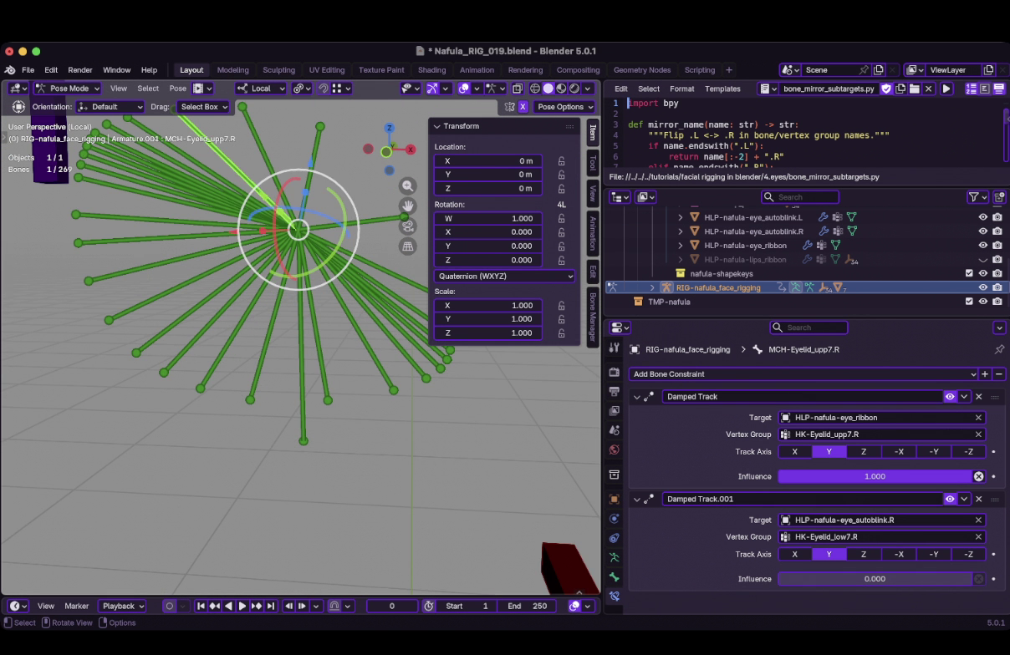
{"action": "left_click", "coordinate": [752, 231]}
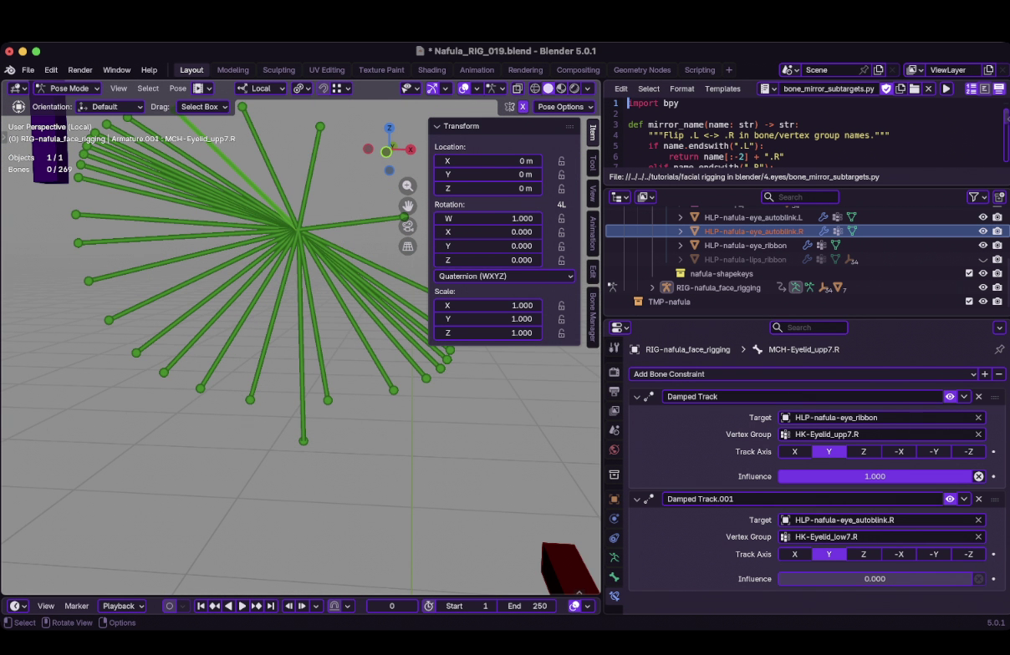
Check the Bone and Bone Constraint tabs, deselect bones, and exit Local View to show the whole head.
{"action": "key", "text": "Tab"}
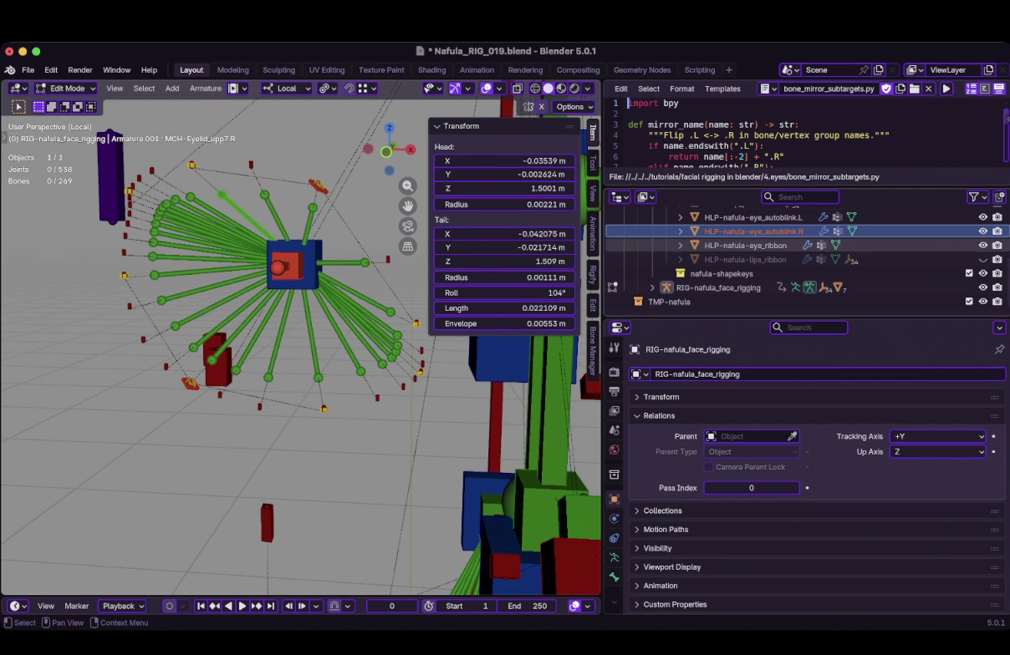
{"action": "key", "text": "Tab"}
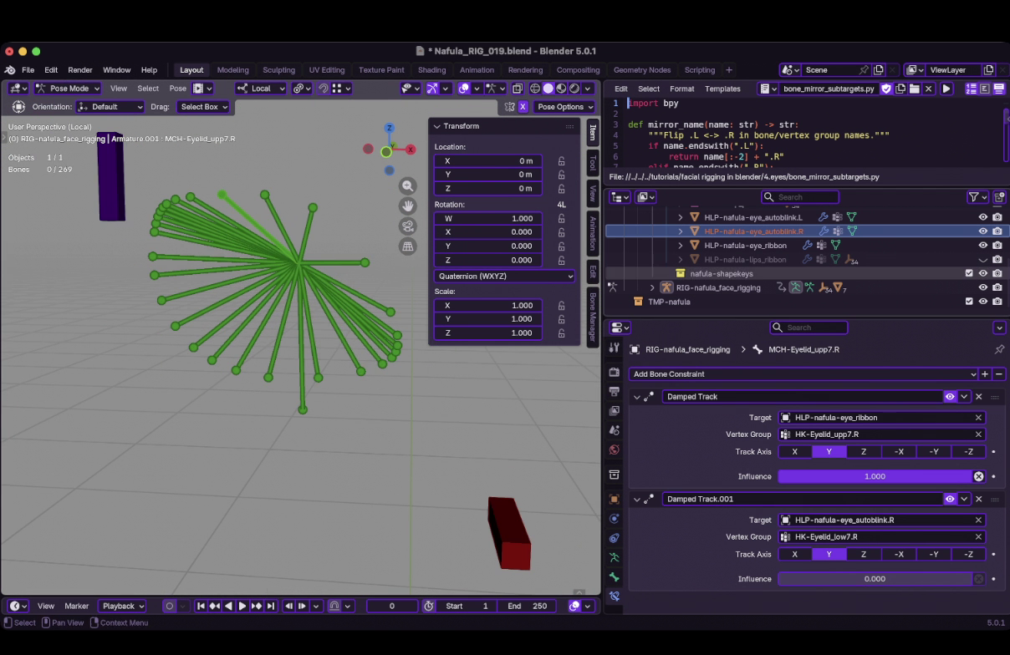
{"action": "left_click", "coordinate": [614, 577]}
{"action": "left_click", "coordinate": [614, 596]}
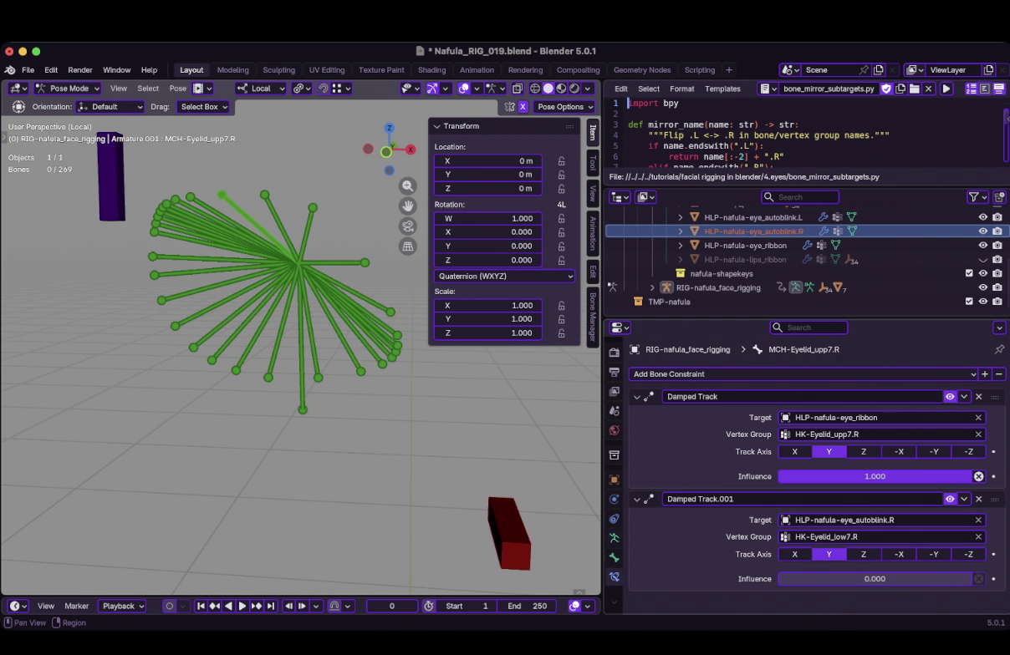
{"action": "key", "text": "Tab"}
{"action": "key", "text": "Tab"}
{"action": "key", "text": "alt+a"}
{"action": "key", "text": "KP_Divide"}
{"action": "key", "text": "Tab"}
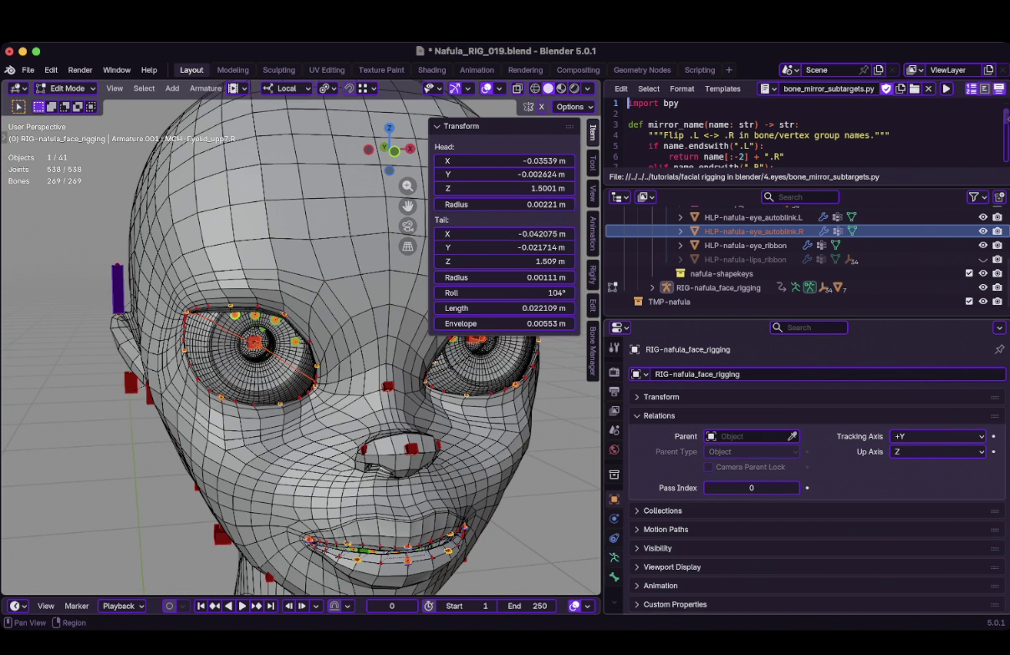
Leave the rig's modes and put the HLP-nafula-eye_autoblink.R helper into Edit Mode.
{"action": "key", "text": "ctrl+Tab"}
{"action": "key", "text": "Tab"}
{"action": "left_click", "coordinate": [744, 245]}
{"action": "left_click", "coordinate": [752, 231]}
{"action": "key", "text": "Tab"}
{"action": "left_click", "coordinate": [744, 245]}
{"action": "left_click", "coordinate": [752, 230]}
{"action": "key", "text": "Tab"}
Show the helper's Object Data vertex groups list and browse to the HK-Eyelid groups.
{"action": "left_click", "coordinate": [614, 600]}
{"action": "scroll", "coordinate": [794, 435], "scroll_direction": "down", "scroll_amount": 10}
{"action": "scroll", "coordinate": [794, 443], "scroll_direction": "up", "scroll_amount": 6}
{"action": "scroll", "coordinate": [794, 449], "scroll_direction": "up", "scroll_amount": 1}
{"action": "scroll", "coordinate": [794, 449], "scroll_direction": "down", "scroll_amount": 1}
{"action": "scroll", "coordinate": [794, 449], "scroll_direction": "up", "scroll_amount": 1}
{"action": "left_click", "coordinate": [667, 397]}
{"action": "left_click", "coordinate": [667, 397], "text": "ctrl"}
{"action": "scroll", "coordinate": [794, 449], "scroll_direction": "up", "scroll_amount": 6}
{"action": "scroll", "coordinate": [794, 449], "scroll_direction": "up", "scroll_amount": 5}
{"action": "scroll", "coordinate": [794, 449], "scroll_direction": "down", "scroll_amount": 5}
{"action": "scroll", "coordinate": [794, 449], "scroll_direction": "down", "scroll_amount": 8}
Change the HK-Eyelid_corn_in.L vertex group's suffix from .L to .R.
{"action": "double_click", "coordinate": [691, 477]}
{"action": "key", "text": "BackSpace"}
{"action": "type", "text": "R"}
{"action": "key", "text": "Return"}
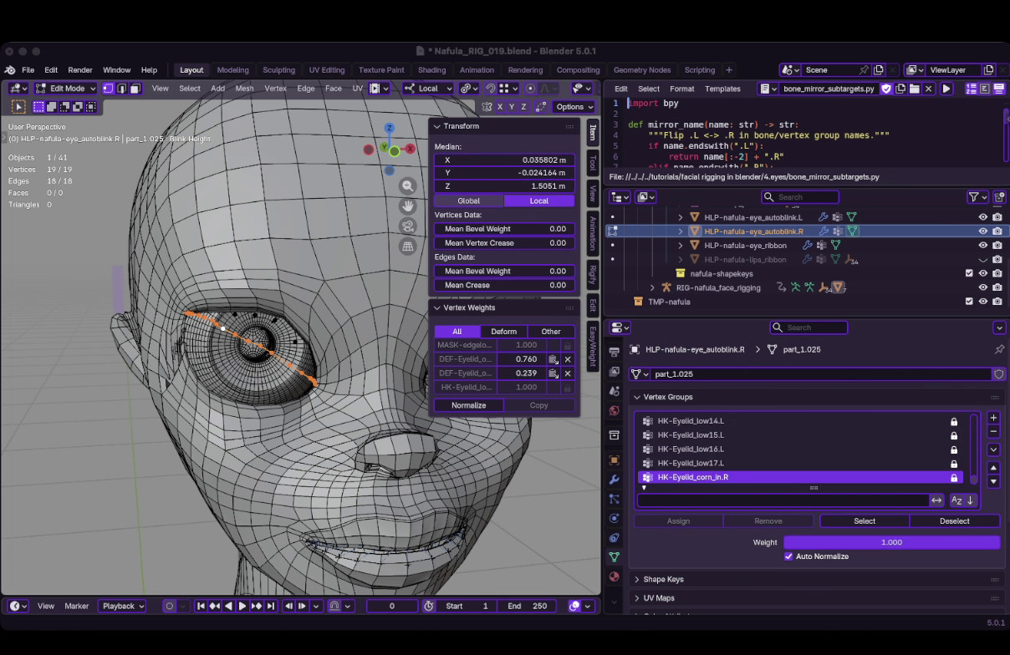
Rename HK-Eyelid_low17 and low16 to .R, then maximize Properties and lengthen the vertex group list.
{"action": "double_click", "coordinate": [690, 462]}
{"action": "key", "text": "BackSpace"}
{"action": "type", "text": "R"}
{"action": "key", "text": "Return"}
{"action": "double_click", "coordinate": [691, 448]}
{"action": "key", "text": "BackSpace"}
{"action": "type", "text": "R"}
Rename vertex groups HK-Eyelid_low15 through HK-Eyelid_low12 from .L to .R.
{"action": "key", "text": "Return"}
{"action": "key", "text": "ctrl+space"}
{"action": "left_click_drag", "start_coordinate": [512, 247], "coordinate": [512, 501]}
{"action": "double_click", "coordinate": [501, 447]}
{"action": "key", "text": "BackSpace"}
{"action": "type", "text": "R"}
{"action": "key", "text": "Return"}
{"action": "double_click", "coordinate": [501, 434]}
{"action": "key", "text": "BackSpace"}
{"action": "type", "text": "R"}
{"action": "key", "text": "Return"}
{"action": "double_click", "coordinate": [502, 419]}
{"action": "key", "text": "BackSpace"}
{"action": "type", "text": "R"}
{"action": "key", "text": "Return"}
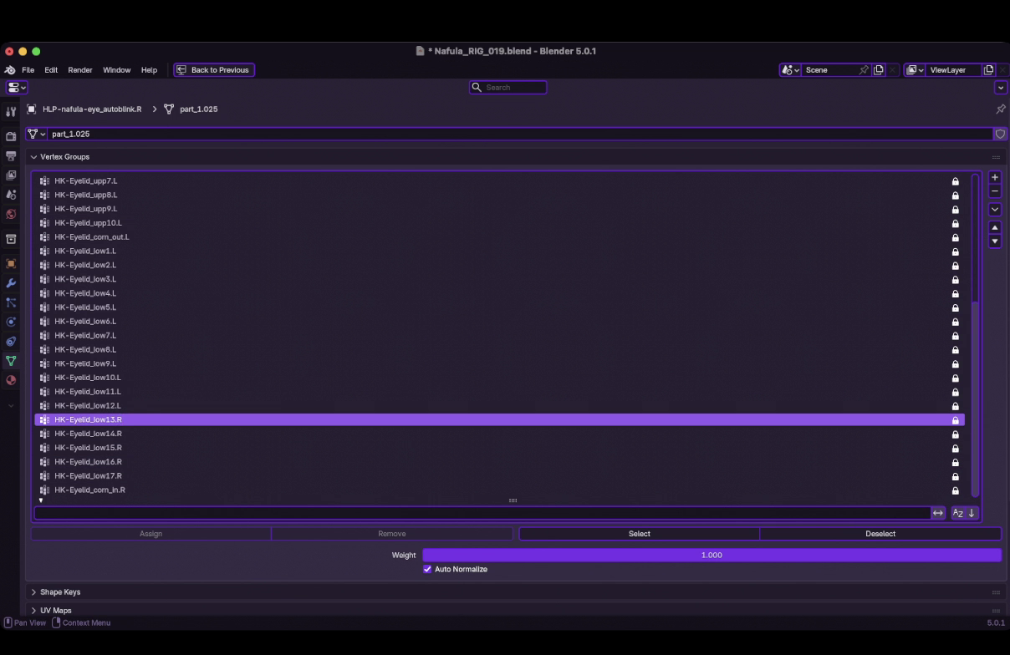
{"action": "double_click", "coordinate": [501, 405]}
{"action": "key", "text": "BackSpace"}
{"action": "type", "text": "R"}
{"action": "key", "text": "Return"}
Rename vertex groups HK-Eyelid_low11 through HK-Eyelid_low7 from .L to .R.
{"action": "left_click", "coordinate": [501, 391], "text": "ctrl"}
{"action": "key", "text": "BackSpace"}
{"action": "type", "text": "R"}
{"action": "key", "text": "Return"}
{"action": "left_click", "coordinate": [501, 377], "text": "ctrl"}
{"action": "key", "text": "BackSpace"}
{"action": "type", "text": "R"}
{"action": "key", "text": "Return"}
{"action": "left_click", "coordinate": [501, 363], "text": "ctrl"}
{"action": "key", "text": "BackSpace"}
{"action": "type", "text": "R"}
{"action": "key", "text": "Return"}
{"action": "left_click", "coordinate": [501, 349], "text": "ctrl"}
{"action": "key", "text": "BackSpace"}
{"action": "type", "text": "R"}
{"action": "key", "text": "Return"}
{"action": "left_click", "coordinate": [502, 335], "text": "ctrl"}
{"action": "key", "text": "BackSpace"}
{"action": "type", "text": "R"}
Rename vertex groups HK-Eyelid_low6 through HK-Eyelid_low3 from .L to .R.
{"action": "key", "text": "Return"}
{"action": "left_click", "coordinate": [501, 321], "text": "ctrl"}
{"action": "key", "text": "BackSpace"}
{"action": "type", "text": "R"}
{"action": "key", "text": "Return"}
{"action": "left_click", "coordinate": [502, 307], "text": "ctrl"}
{"action": "key", "text": "BackSpace"}
{"action": "type", "text": "R"}
{"action": "key", "text": "Return"}
{"action": "left_click", "coordinate": [501, 293], "text": "ctrl"}
{"action": "key", "text": "BackSpace"}
{"action": "type", "text": "R"}
{"action": "key", "text": "Return"}
{"action": "left_click", "coordinate": [501, 278]}
{"action": "left_click", "coordinate": [502, 279], "text": "ctrl"}
{"action": "key", "text": "BackSpace"}
{"action": "type", "text": "R"}
Rename HK-Eyelid_low2, low1 and corn_out from .L to .R.
{"action": "key", "text": "Return"}
{"action": "left_click", "coordinate": [502, 264]}
{"action": "left_click", "coordinate": [501, 264], "text": "ctrl"}
{"action": "key", "text": "BackSpace"}
{"action": "type", "text": "R"}
{"action": "key", "text": "Return"}
{"action": "left_click", "coordinate": [501, 251]}
{"action": "left_click", "coordinate": [502, 251], "text": "ctrl"}
{"action": "key", "text": "BackSpace"}
{"action": "type", "text": "R"}
{"action": "key", "text": "Return"}
{"action": "scroll", "coordinate": [502, 265], "scroll_direction": "up", "scroll_amount": 5}
{"action": "scroll", "coordinate": [502, 265], "scroll_direction": "up", "scroll_amount": 7}
{"action": "double_click", "coordinate": [501, 405]}
{"action": "key", "text": "BackSpace"}
{"action": "type", "text": "R"}
Rename HK-Eyelid_upp10, upp9 and upp8 from .L to .R.
{"action": "key", "text": "Return"}
{"action": "double_click", "coordinate": [502, 391]}
{"action": "key", "text": "BackSpace"}
{"action": "type", "text": "R"}
{"action": "key", "text": "Return"}
{"action": "double_click", "coordinate": [501, 377]}
{"action": "key", "text": "BackSpace"}
{"action": "type", "text": "R"}
{"action": "key", "text": "Return"}
{"action": "double_click", "coordinate": [501, 364]}
{"action": "key", "text": "BackSpace"}
{"action": "type", "text": "R"}
Rename HK-Eyelid_upp7 through HK-Eyelid_upp4 from .L to .R.
{"action": "key", "text": "Return"}
{"action": "double_click", "coordinate": [501, 349]}
{"action": "key", "text": "BackSpace"}
{"action": "type", "text": "R"}
{"action": "key", "text": "Return"}
{"action": "double_click", "coordinate": [502, 336]}
{"action": "key", "text": "BackSpace"}
{"action": "type", "text": "R"}
{"action": "key", "text": "Return"}
{"action": "double_click", "coordinate": [501, 321]}
{"action": "key", "text": "BackSpace"}
{"action": "type", "text": "R"}
{"action": "key", "text": "Return"}
{"action": "double_click", "coordinate": [501, 307]}
{"action": "key", "text": "BackSpace"}
{"action": "type", "text": "R"}
{"action": "key", "text": "Return"}
Rename HK-Eyelid_upp2 and HK-Eyelid_upp1 from .L to .R.
{"action": "scroll", "coordinate": [502, 334], "scroll_direction": "up", "scroll_amount": 3}
{"action": "left_click", "coordinate": [502, 335]}
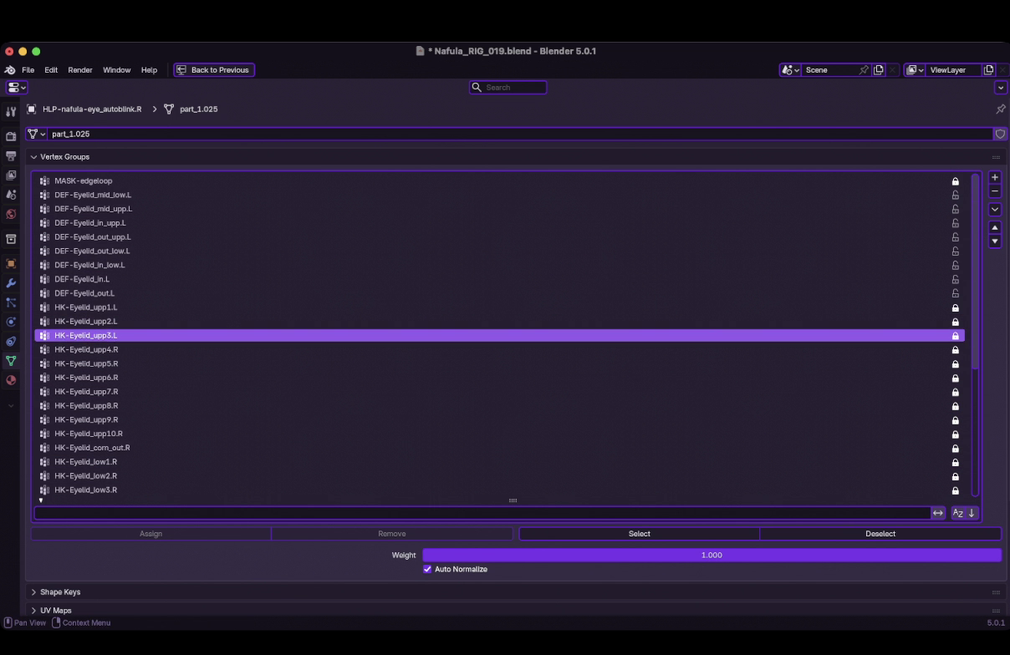
{"action": "double_click", "coordinate": [501, 321]}
{"action": "key", "text": "BackSpace"}
{"action": "type", "text": "R"}
{"action": "key", "text": "Return"}
{"action": "double_click", "coordinate": [501, 307]}
{"action": "key", "text": "BackSpace"}
{"action": "type", "text": "R"}
{"action": "key", "text": "Return"}
Rename DEF-Eyelid_out, in and out_low groups from .L to .R.
{"action": "left_click", "coordinate": [502, 293]}
{"action": "double_click", "coordinate": [501, 293]}
{"action": "key", "text": "BackSpace"}
{"action": "type", "text": "R"}
{"action": "key", "text": "Return"}
{"action": "double_click", "coordinate": [502, 279]}
{"action": "key", "text": "BackSpace"}
{"action": "type", "text": "R"}
{"action": "key", "text": "Return"}
{"action": "left_click", "coordinate": [502, 265]}
{"action": "double_click", "coordinate": [502, 251]}
{"action": "key", "text": "BackSpace"}
{"action": "type", "text": "R"}
{"action": "key", "text": "Return"}
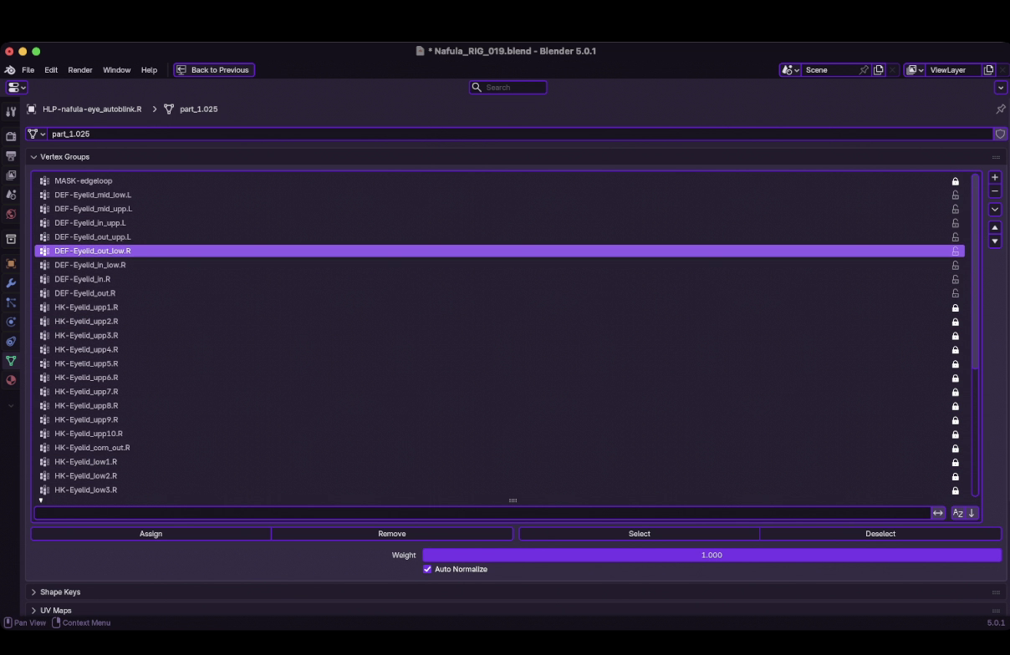